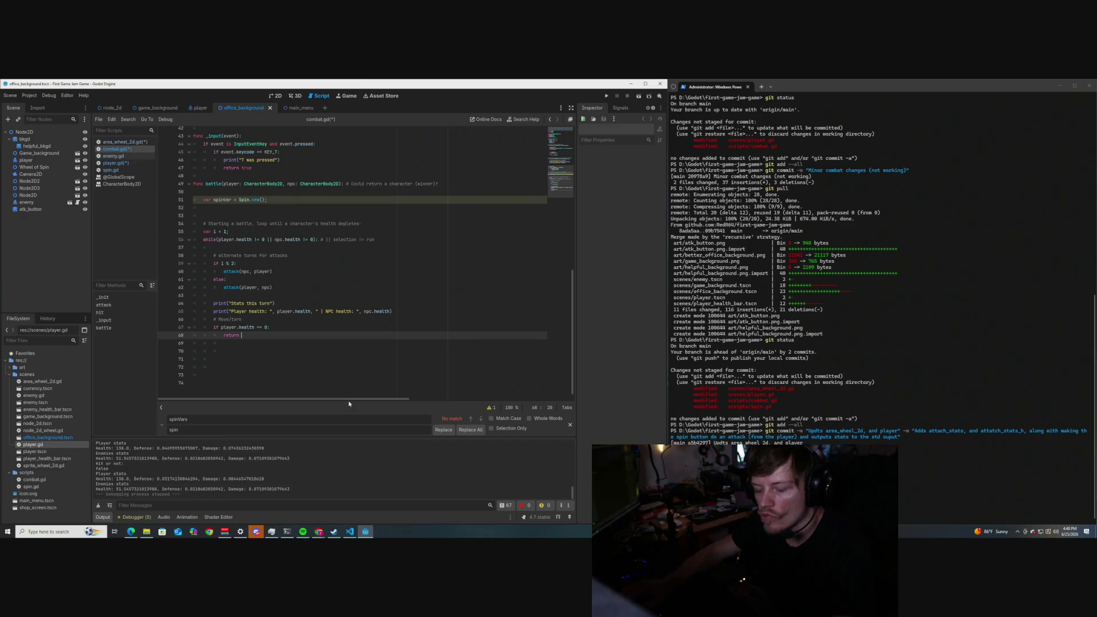
Return false when the player's health runs out, and add an npc.health branch that returns true.
text(tru)
text(false)
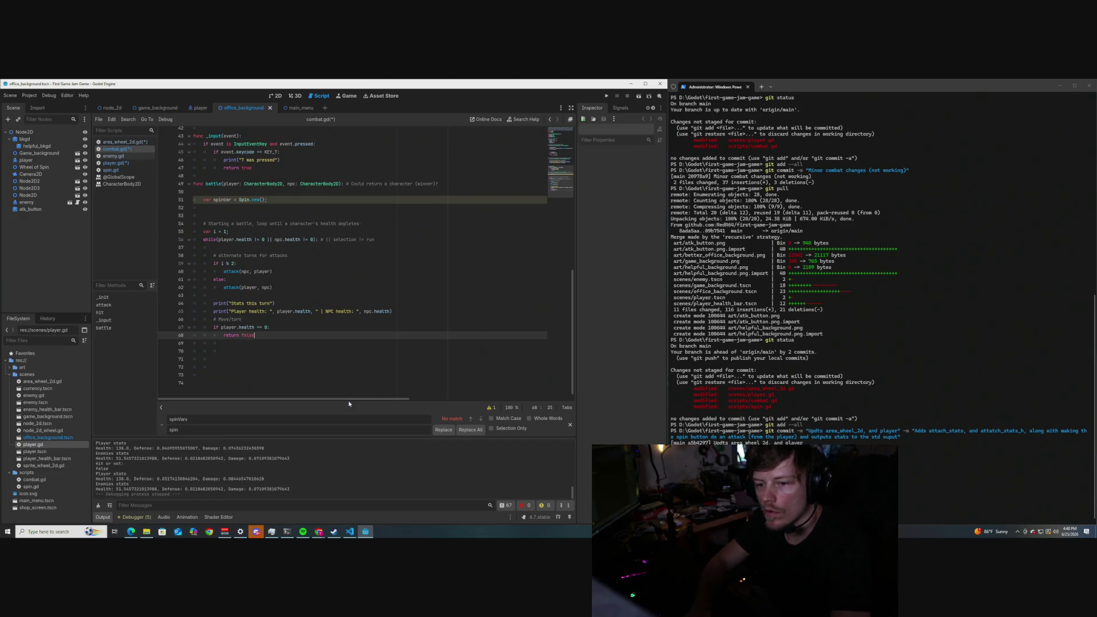
key(Return)
text(else if npc)
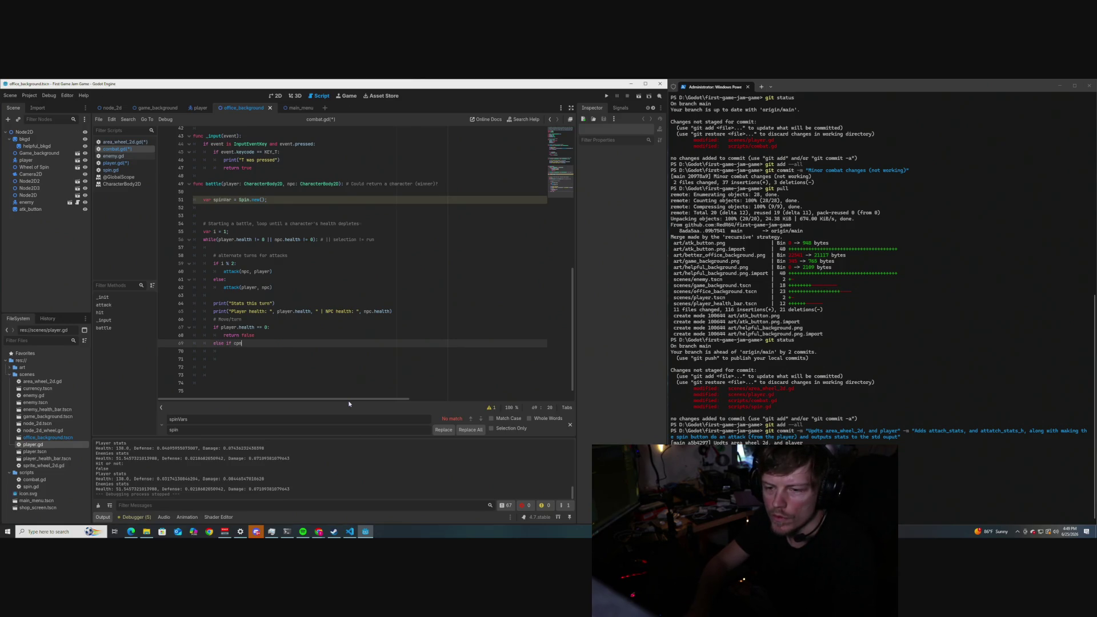
key(BackSpace)
key(BackSpace)
key(BackSpace)
text(npc.healt)
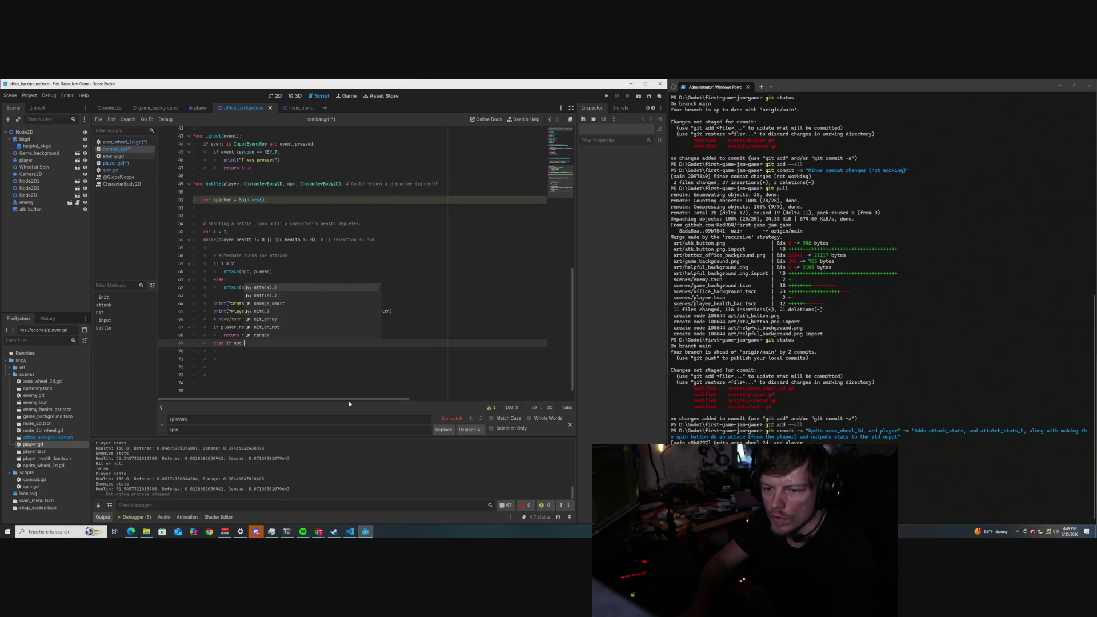
text(h)
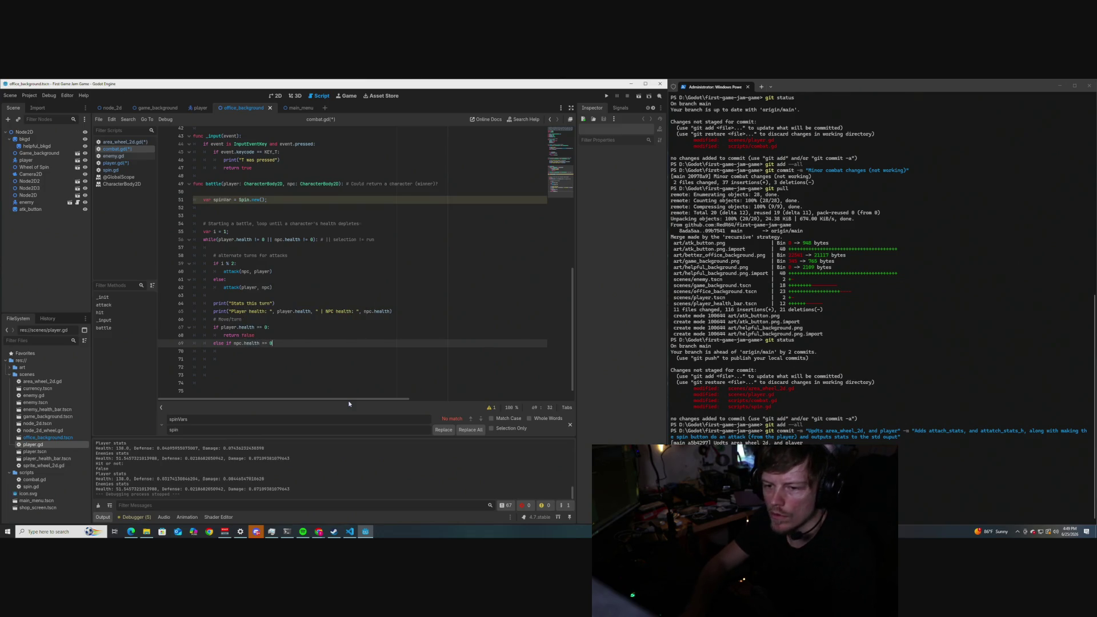
key(Return)
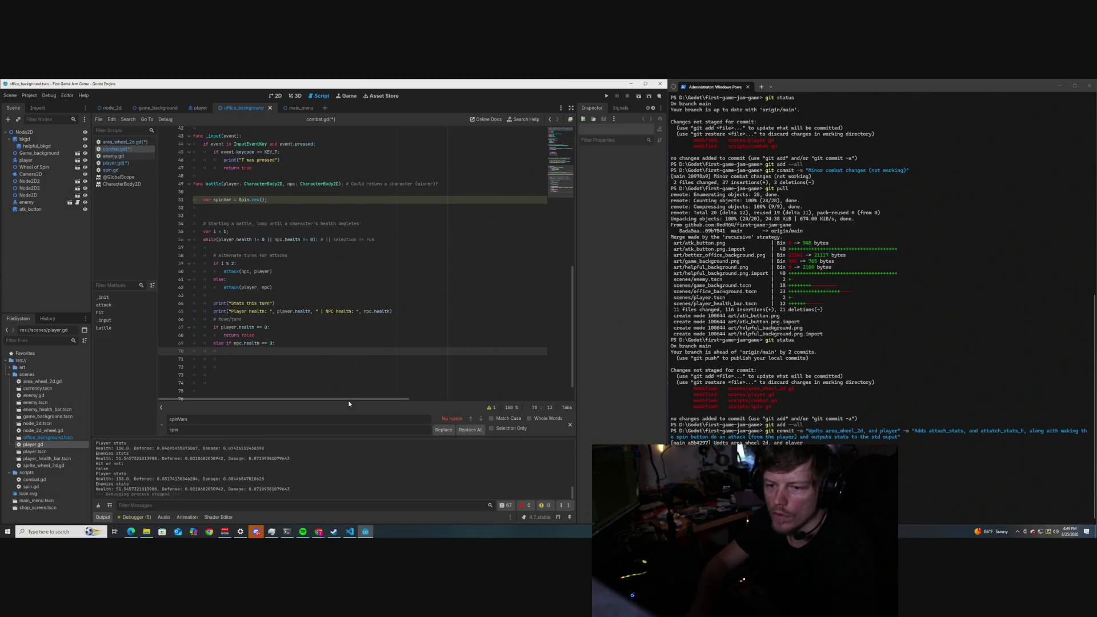
text(return tru)
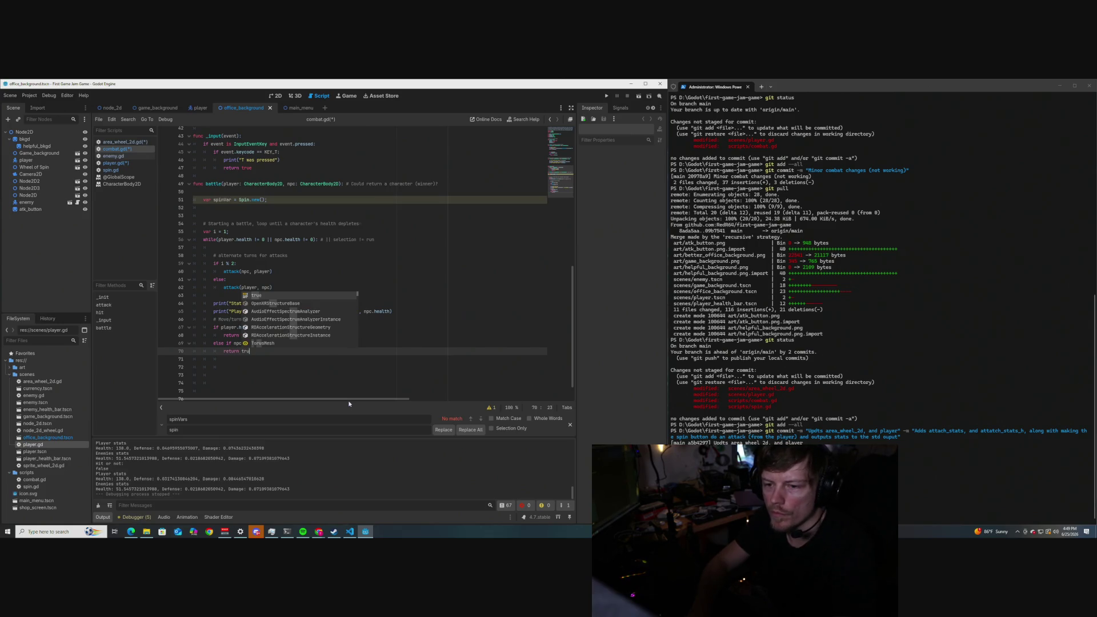
text(e)
Change 'else if' to 'elif npc.health <= 0:' and delete the stray line causing the syntax error.
click(346, 183)
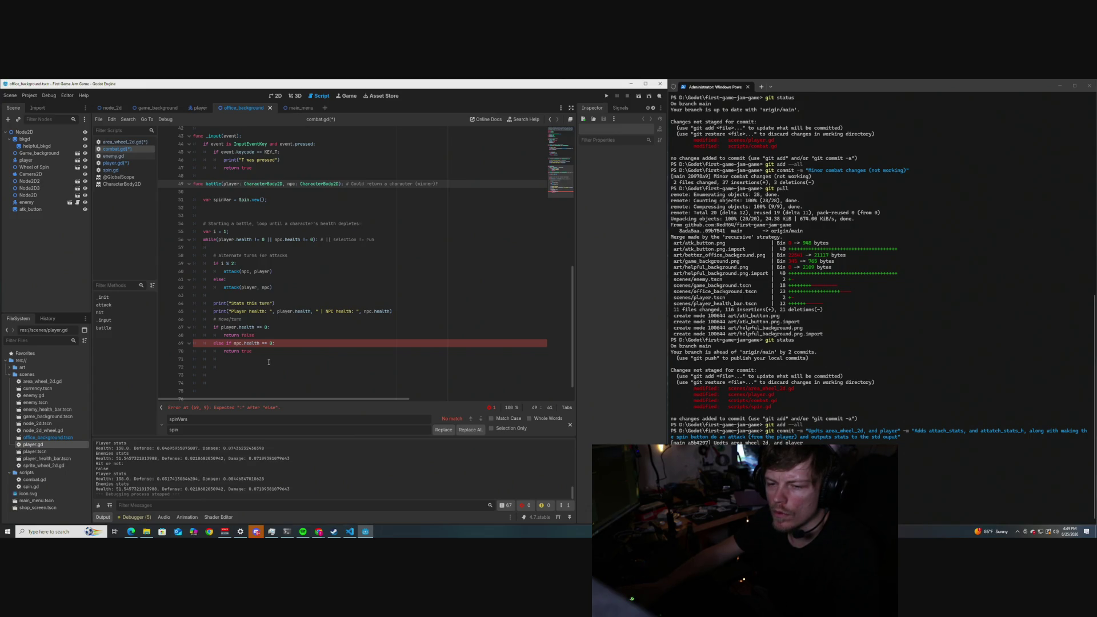
click(226, 343)
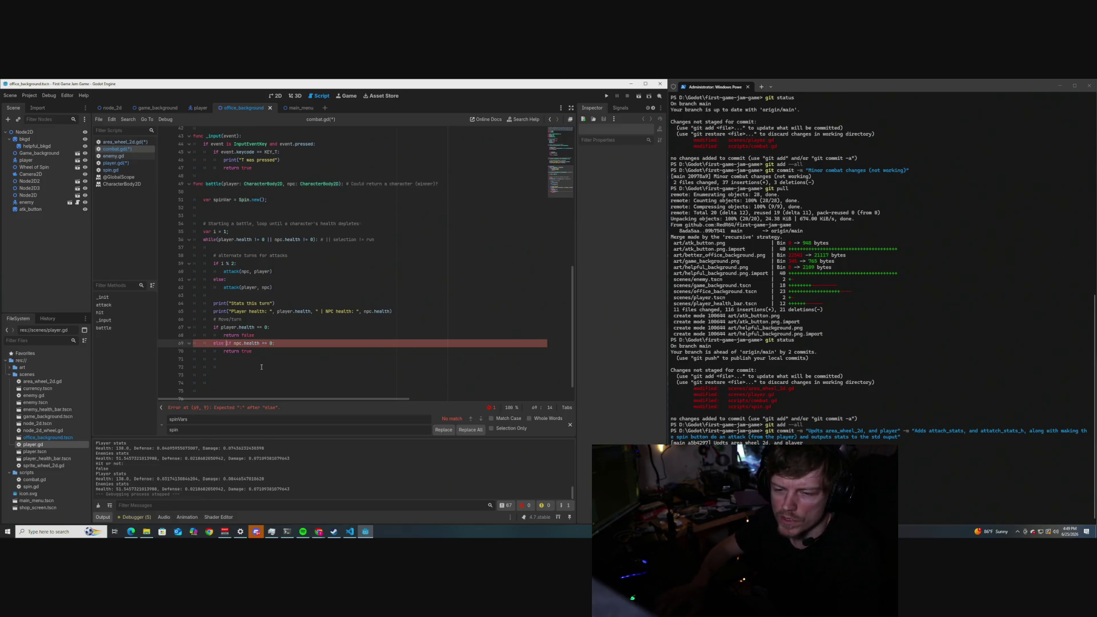
key(BackSpace)
key(BackSpace)
key(BackSpace)
key(Down)
key(Down)
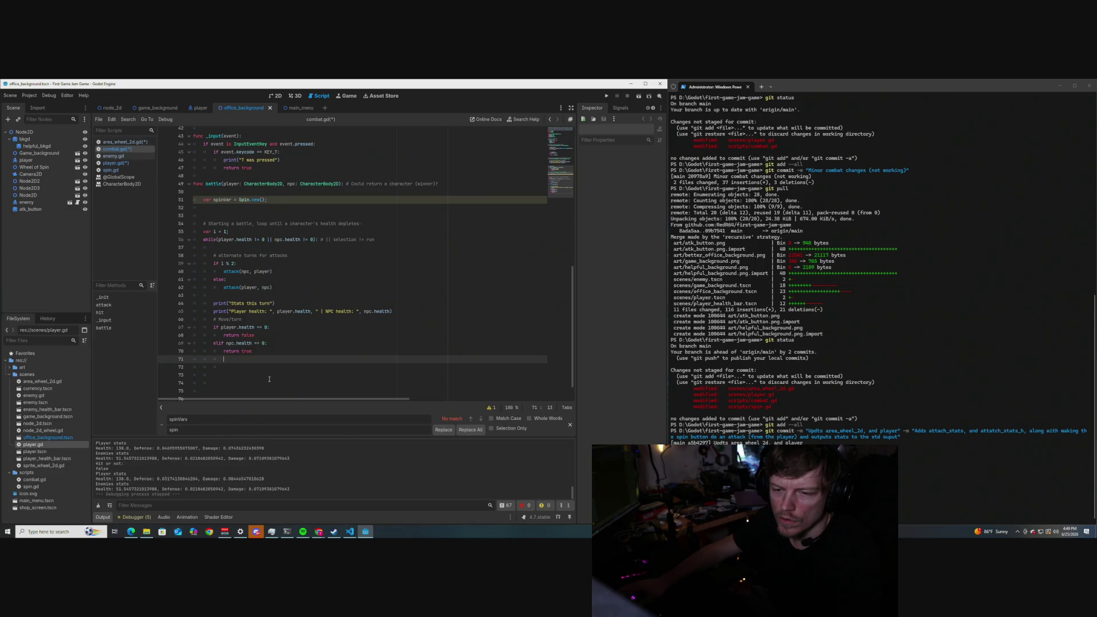
key(BackSpace)
text(lse)
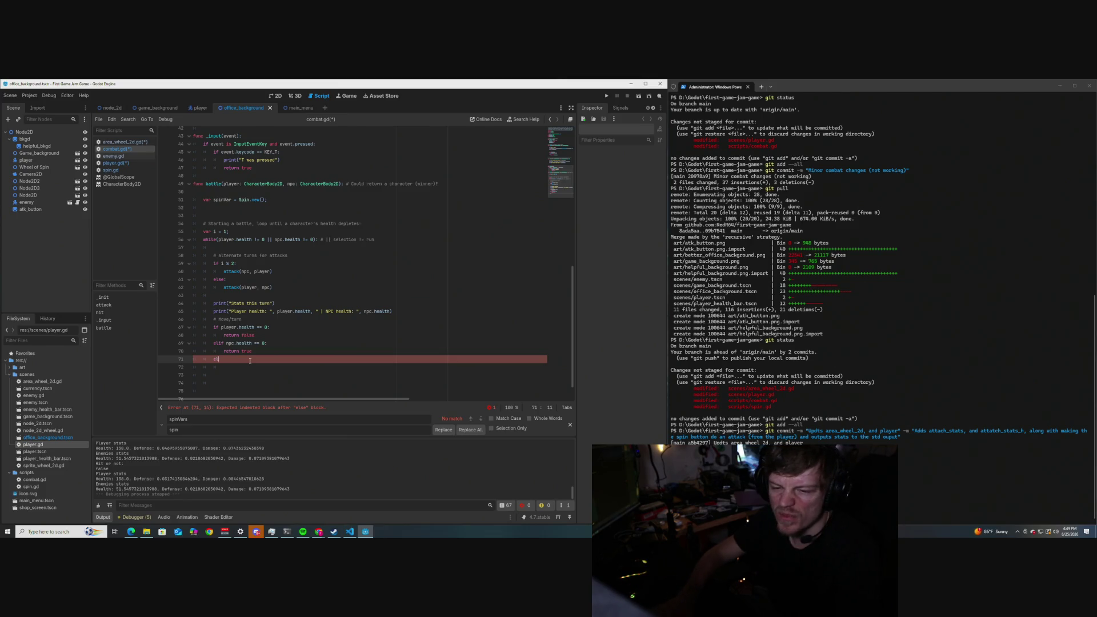
key(BackSpace)
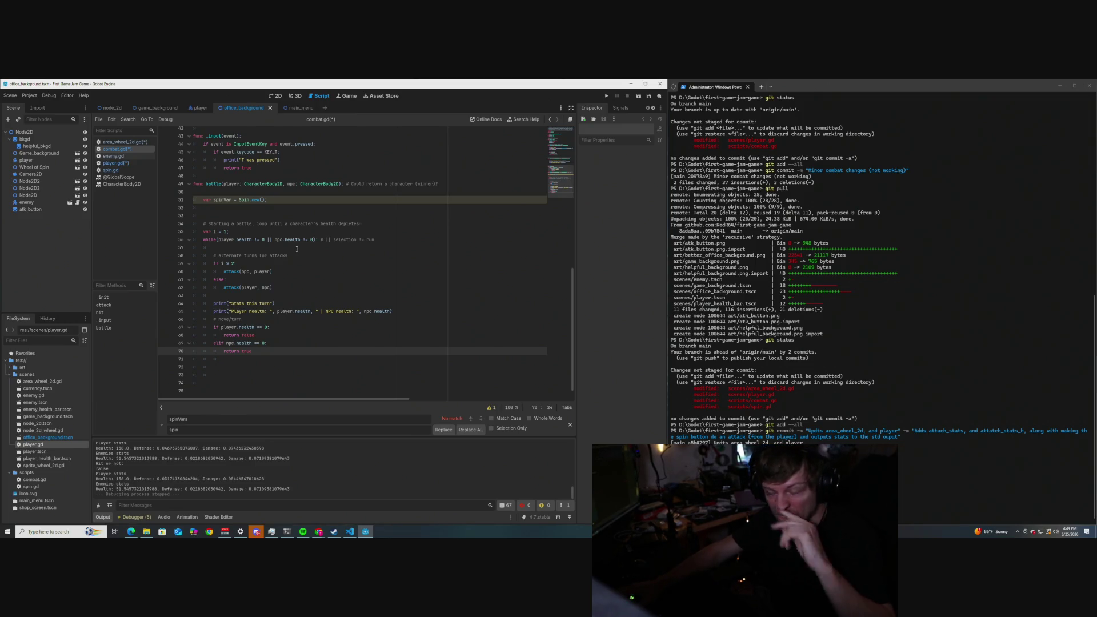
Insert the comment '## Initiate a looping battle, returns true if player wins' above func battle.
click(343, 184)
click(217, 177)
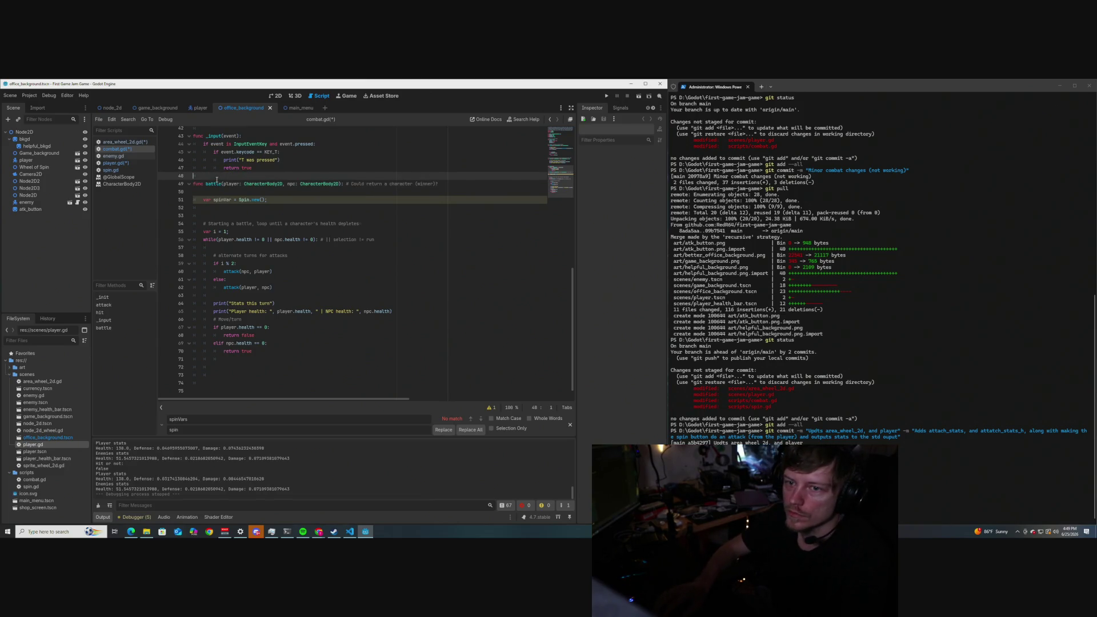
key(Return)
text(# Initiate)
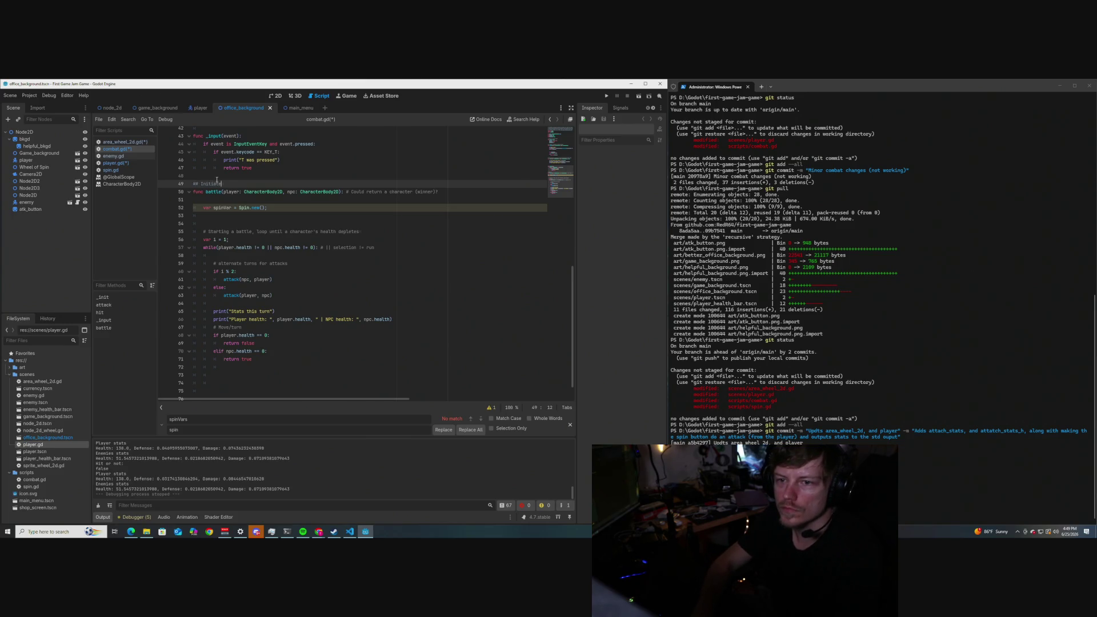
text( a looping b)
text(attl)
text(run)
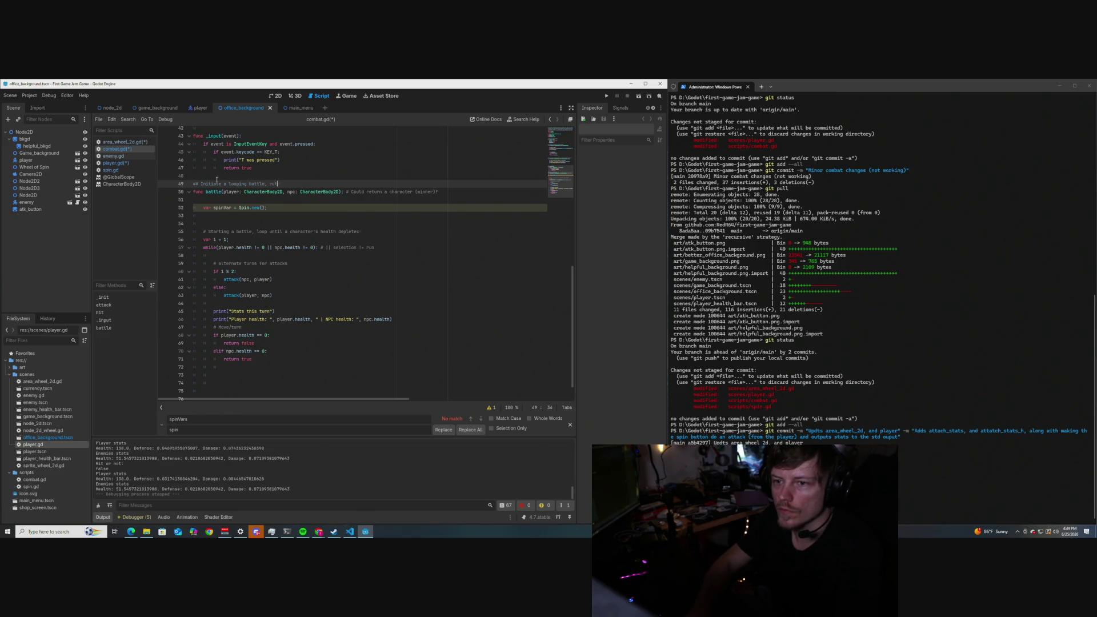
text(rns tru)
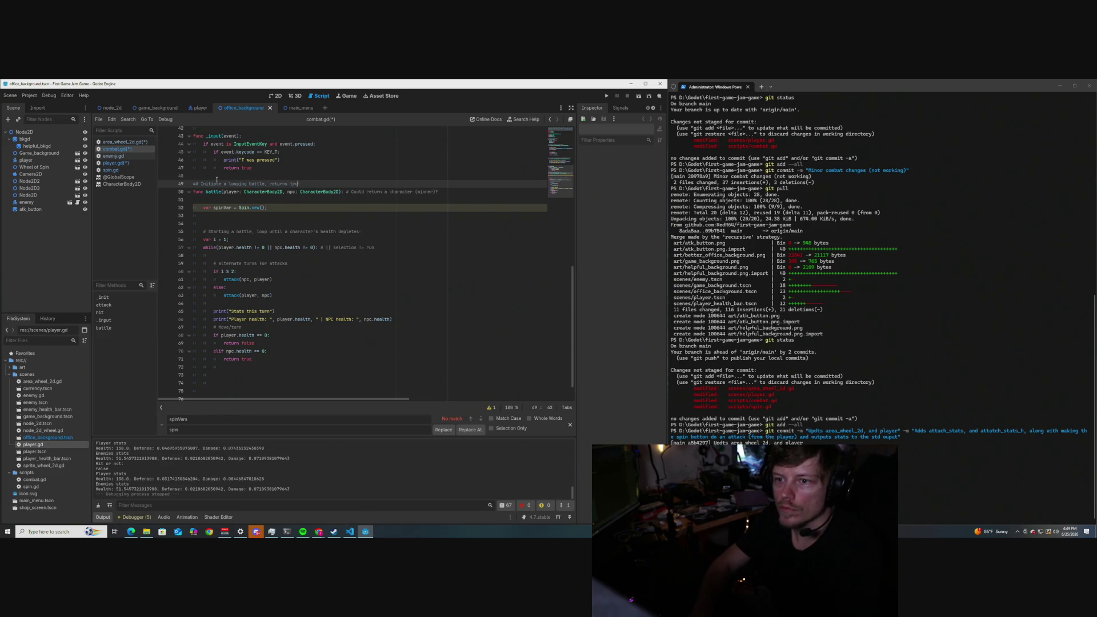
text(layer wins)
key(alt+Tab)
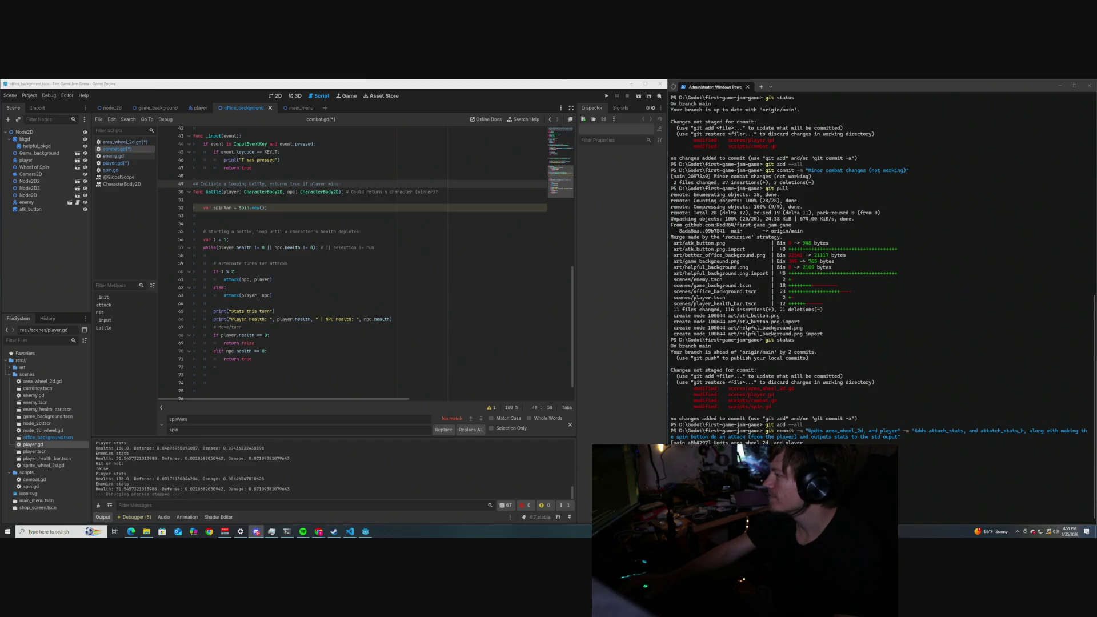
Save combat.gd with Ctrl+S.
click(305, 302)
scroll(302, 326, down, 1)
scroll(302, 326, up, 3)
click(307, 284)
key(ctrl+s)
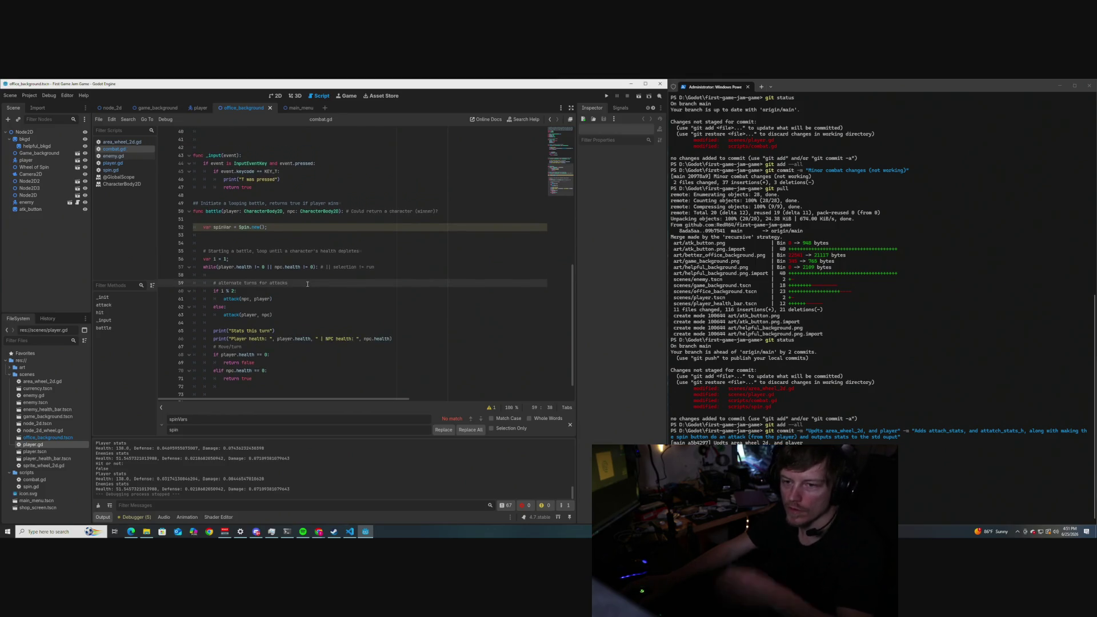
scroll(307, 284, down, 1)
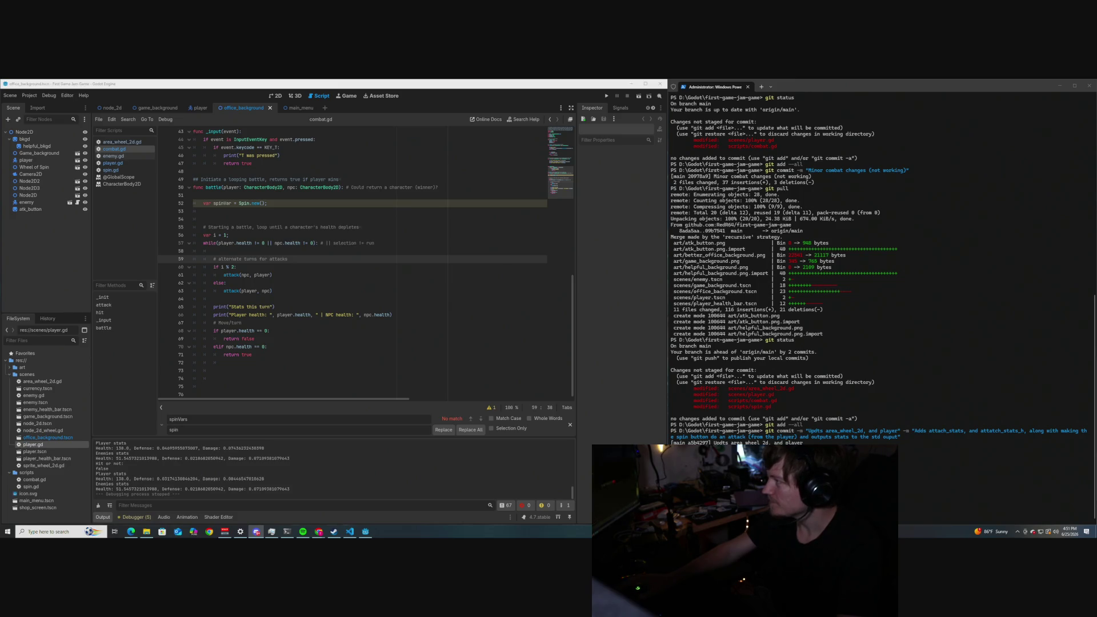
Review the battle function around line 63, then run the game.
click(280, 291)
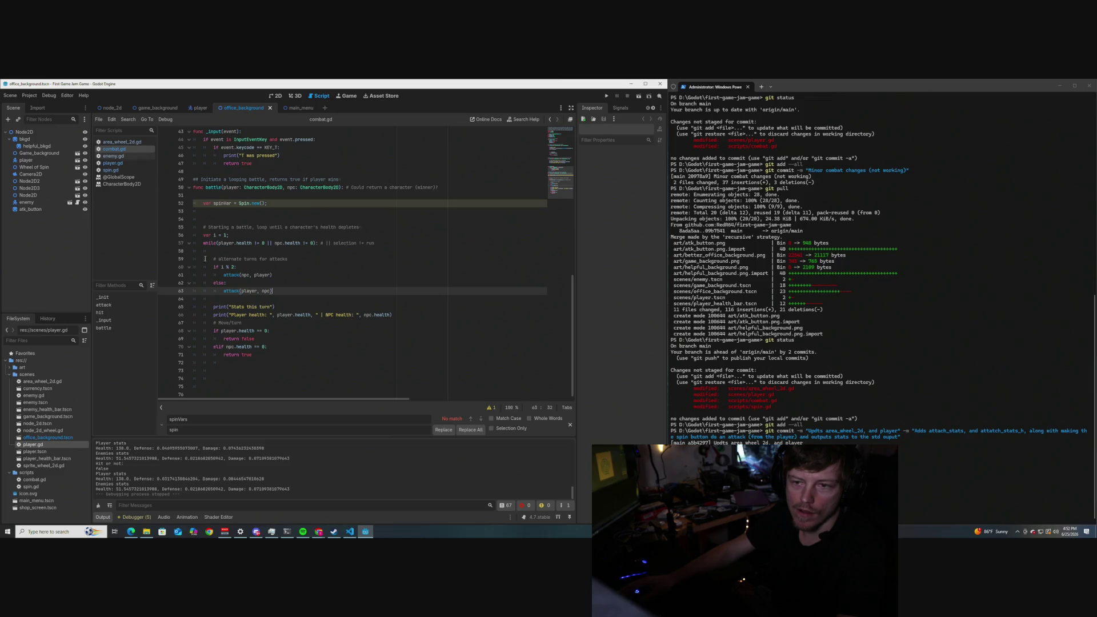
scroll(309, 260, up, 4)
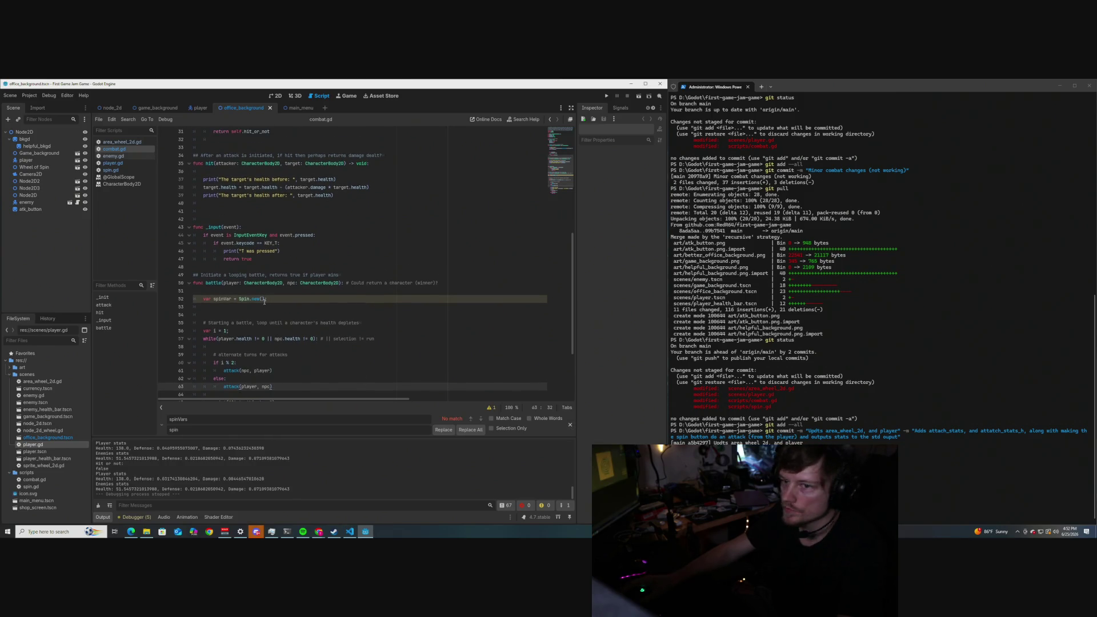
scroll(264, 301, down, 4)
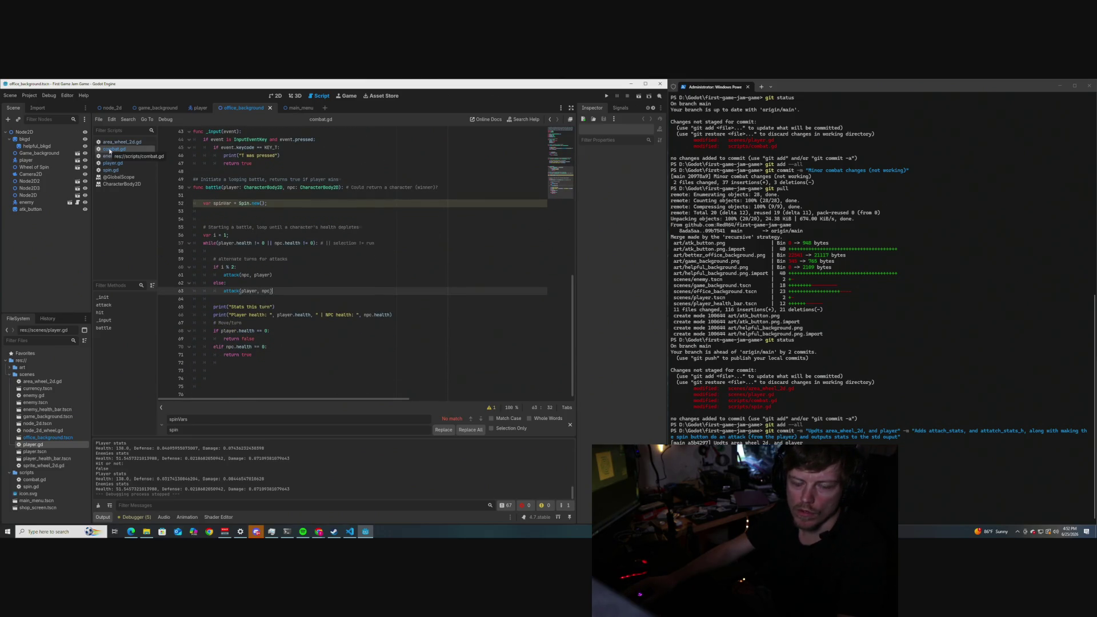
click(639, 98)
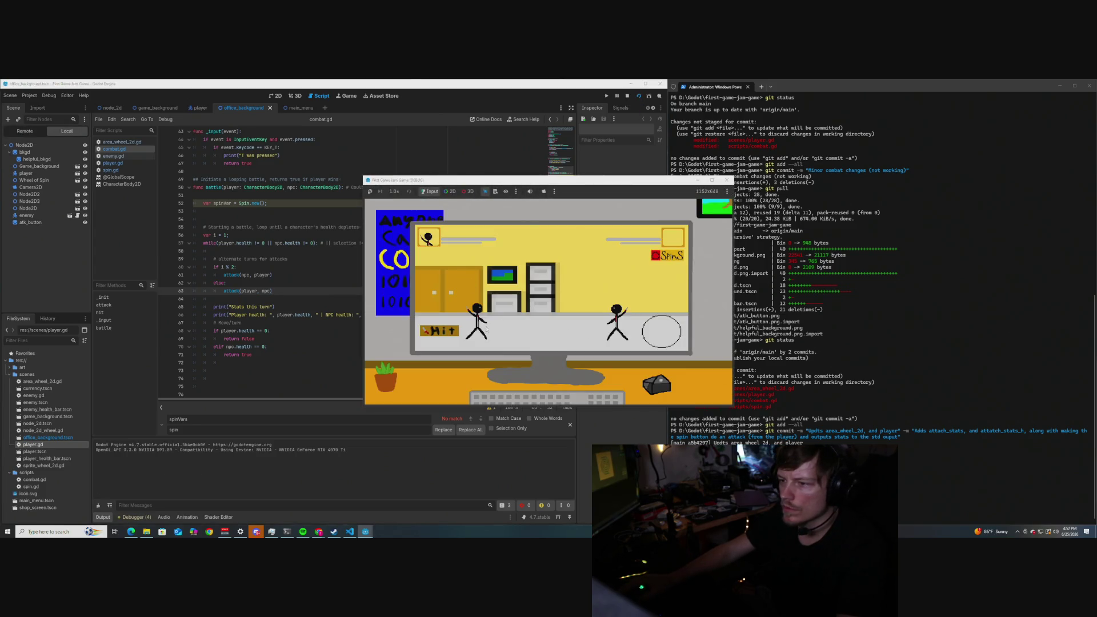
Spin repeatedly in the office scene to play battle rounds, then stop the game.
click(658, 331)
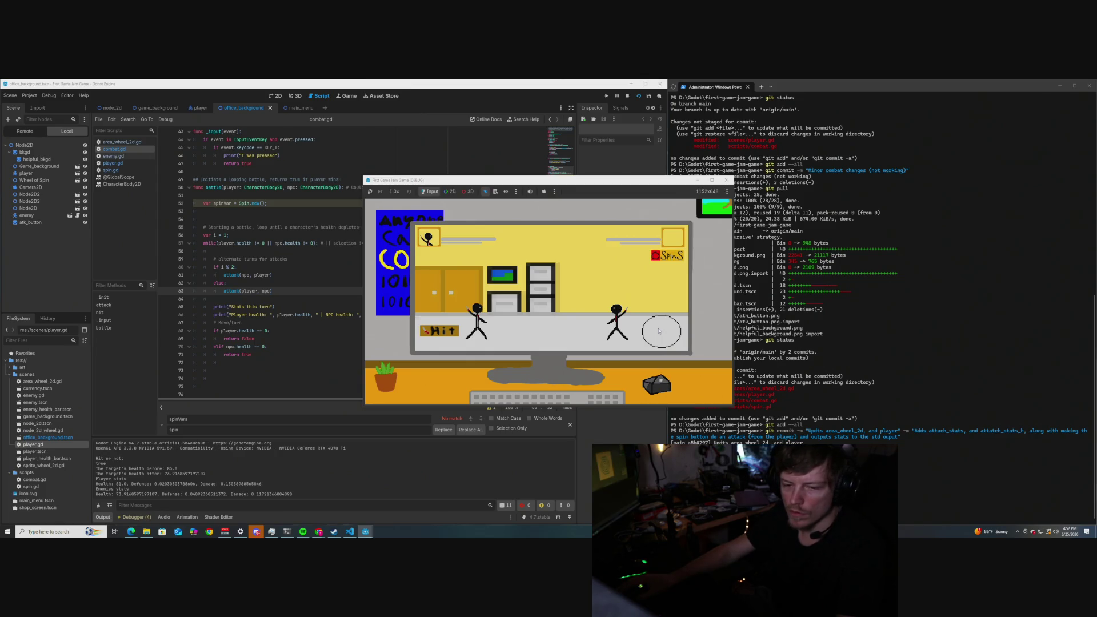
click(658, 331)
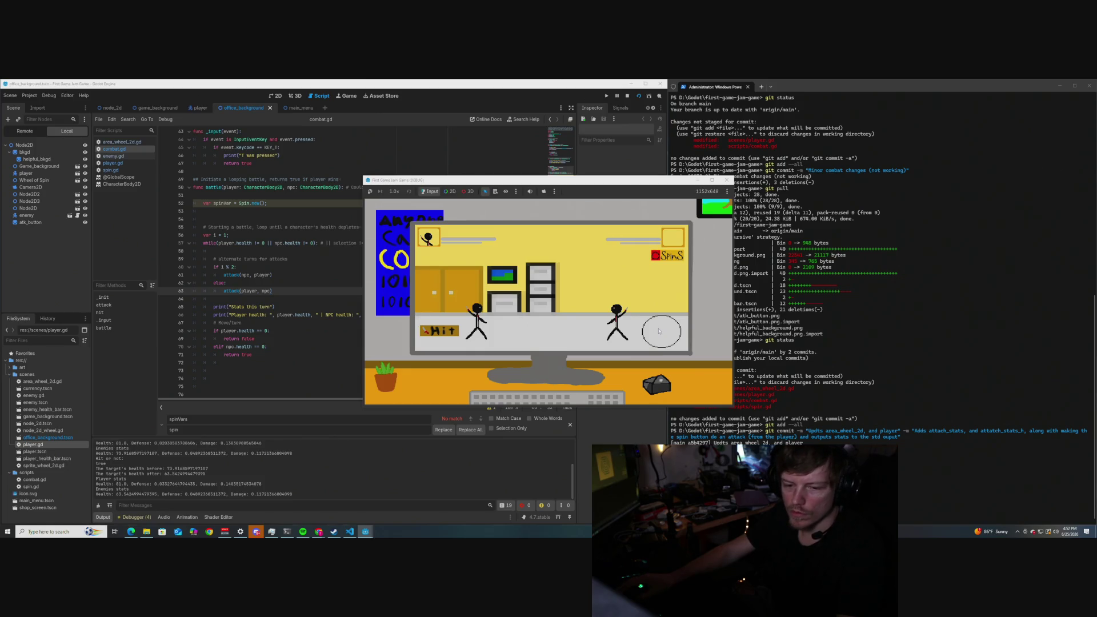
click(658, 331)
click(659, 330)
click(659, 331)
click(658, 331)
click(659, 331)
click(659, 330)
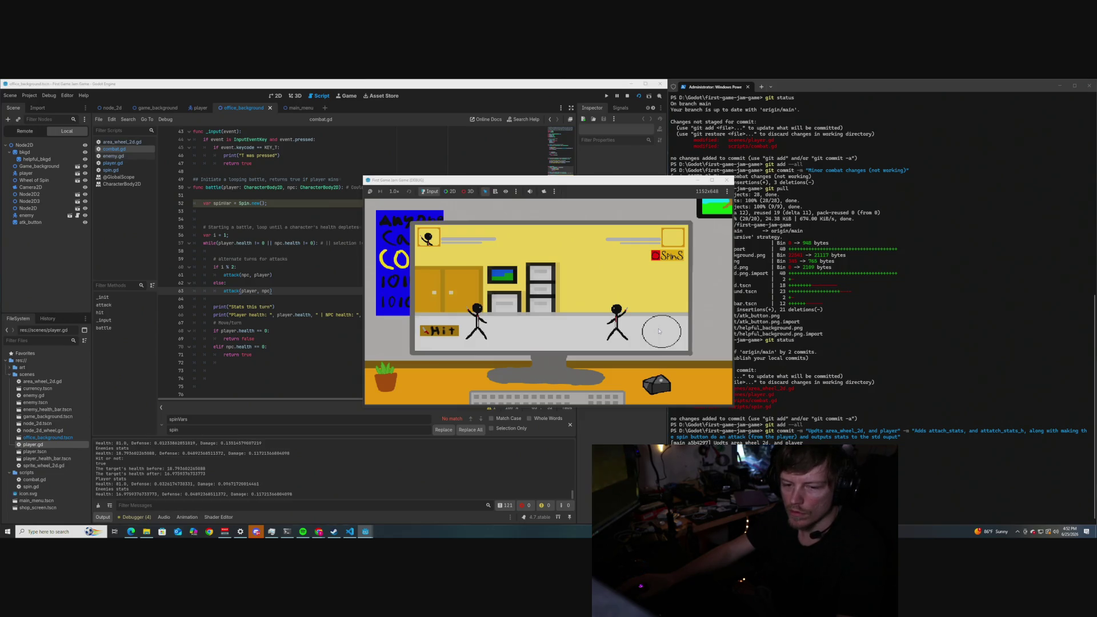
click(658, 331)
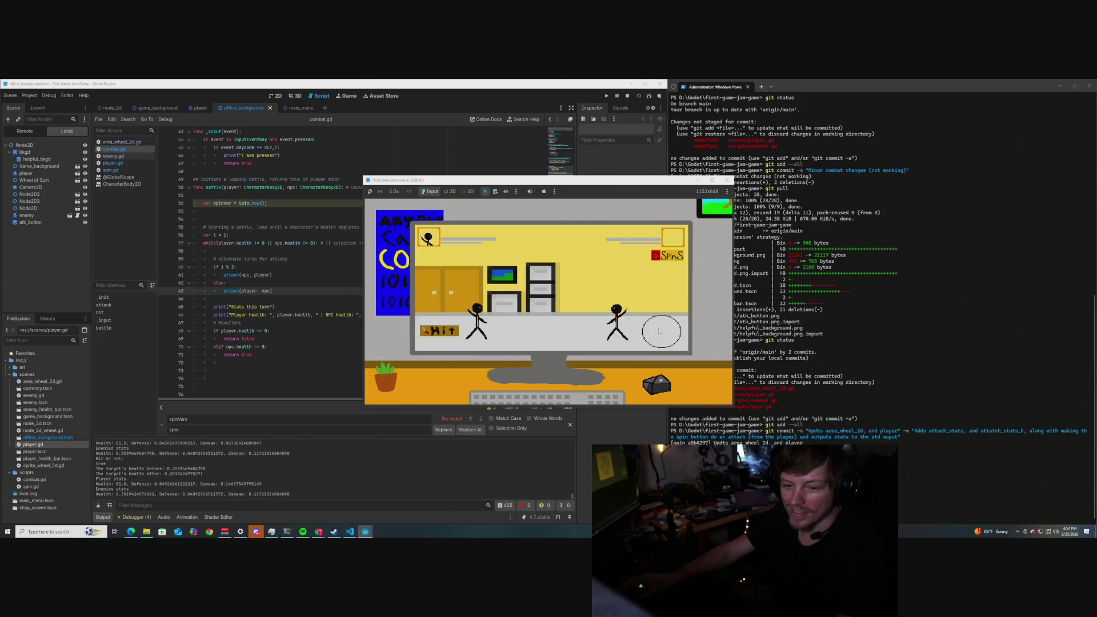
click(658, 331)
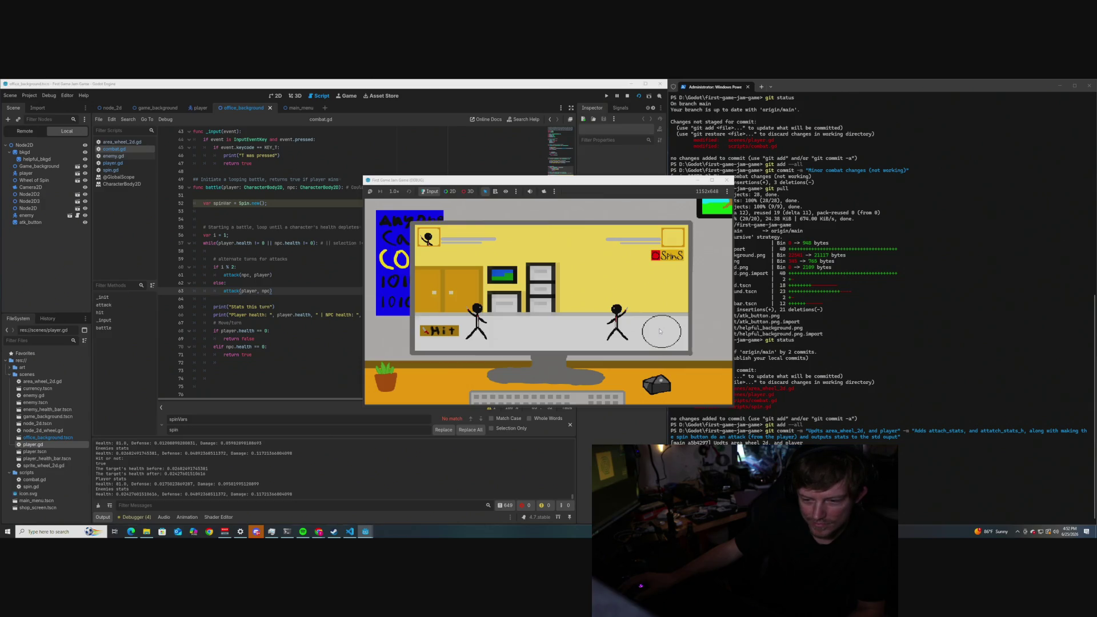
click(660, 331)
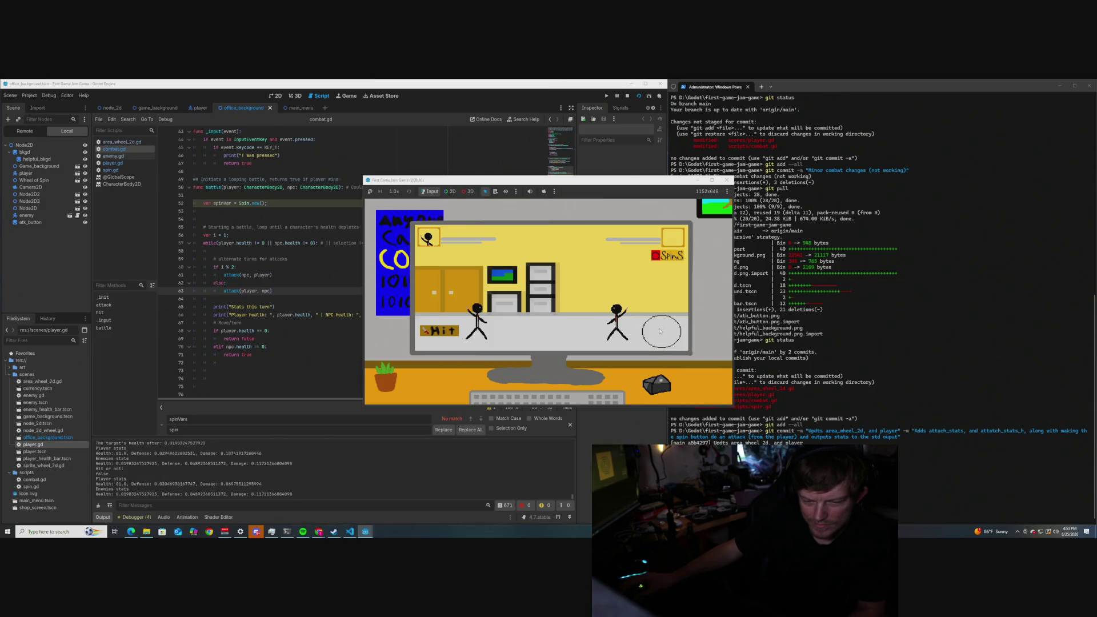
click(660, 333)
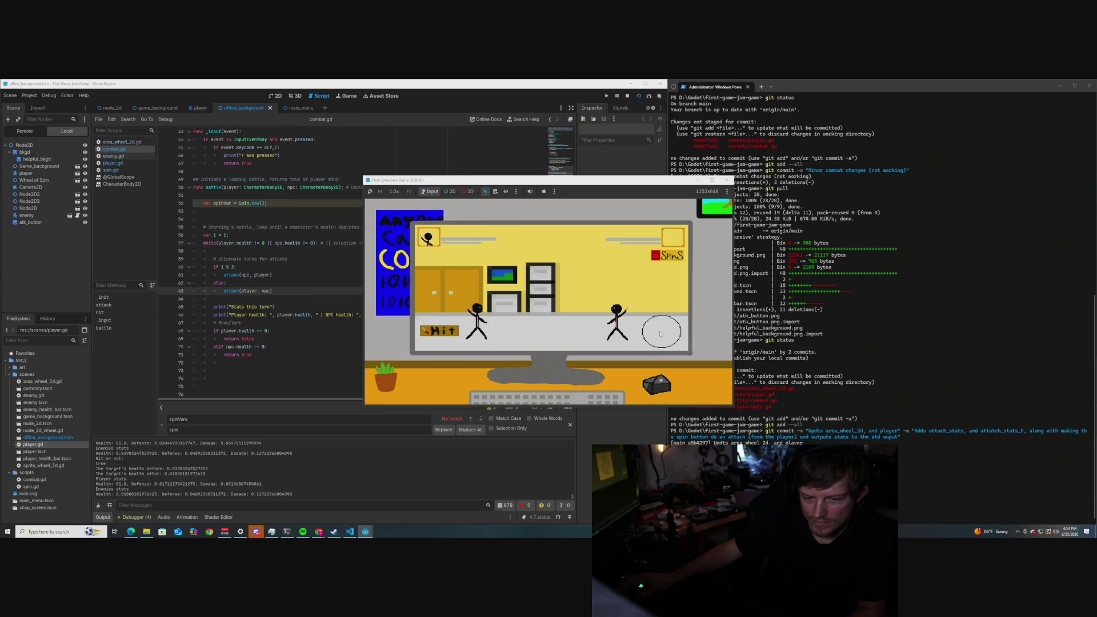
click(660, 333)
click(660, 333)
click(660, 334)
click(660, 333)
click(660, 334)
click(659, 333)
click(660, 334)
click(660, 334)
click(660, 334)
click(660, 334)
click(660, 334)
click(659, 334)
click(660, 333)
click(660, 333)
click(659, 333)
click(660, 334)
click(660, 334)
click(660, 334)
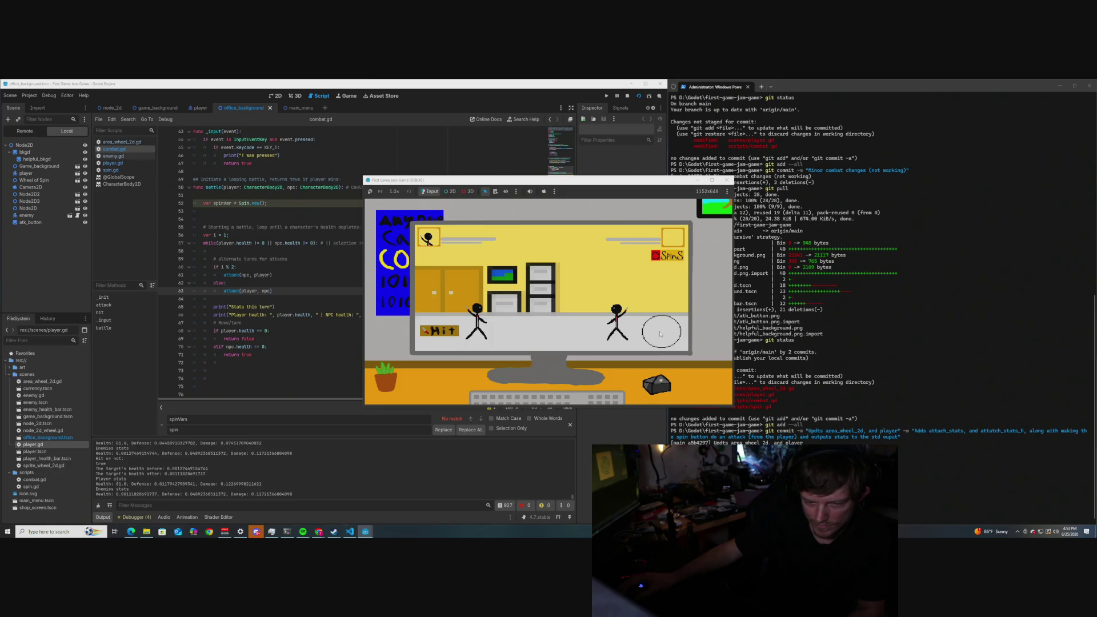
click(726, 180)
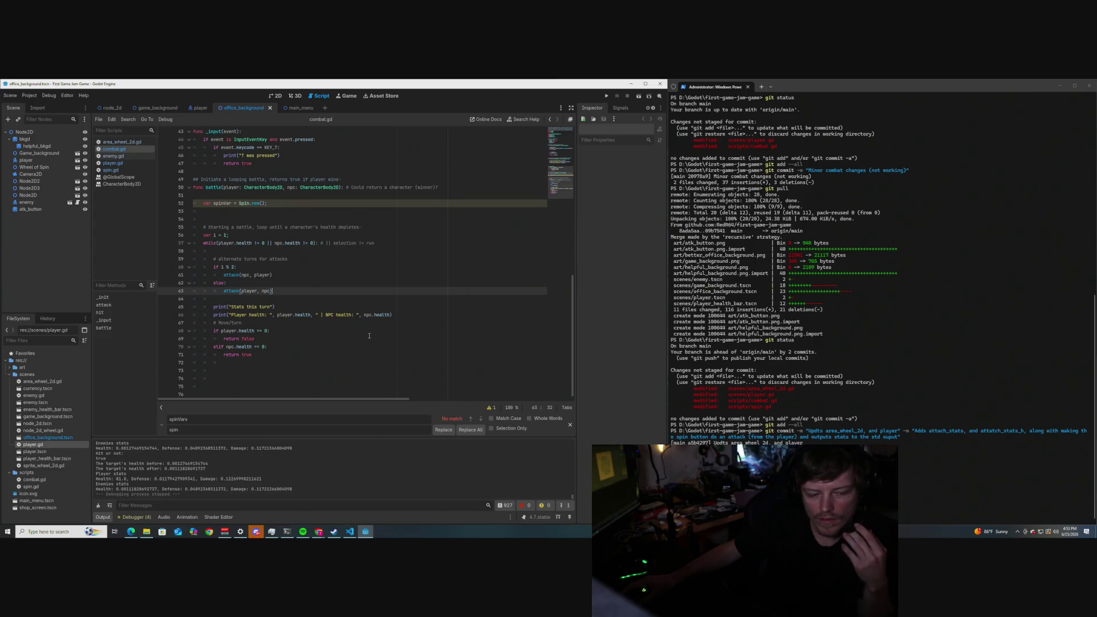
Relaunch the scene, spin once to print combat stats, and stop it.
click(639, 96)
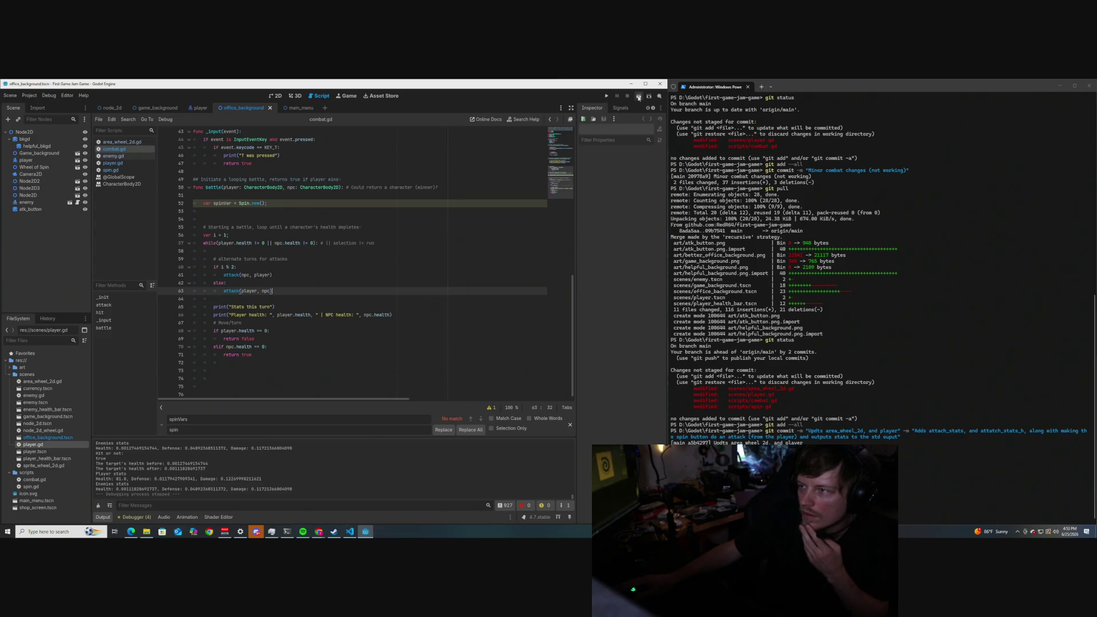
click(661, 333)
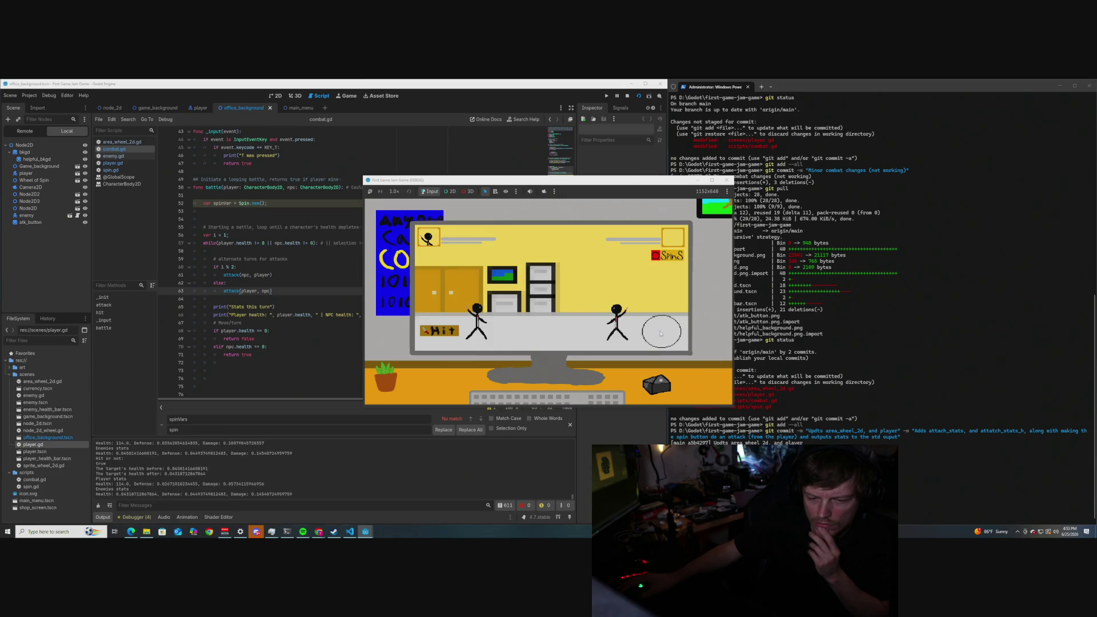
click(727, 180)
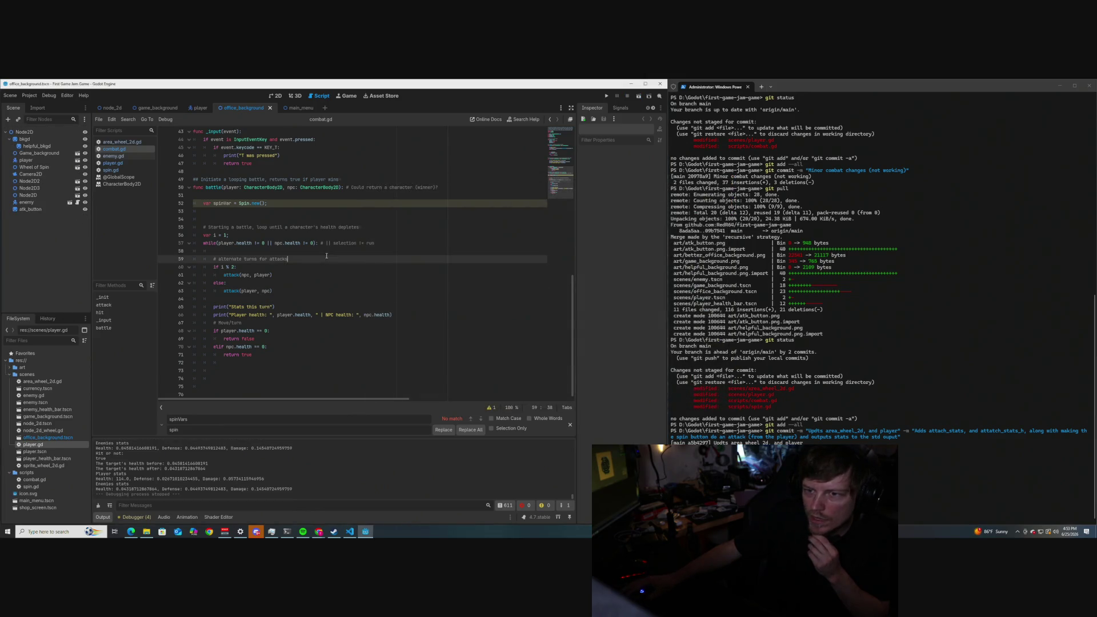
Open spin.gd and change roll_damage's randf_range to (0.20, 0.30).
scroll(246, 240, up, 3)
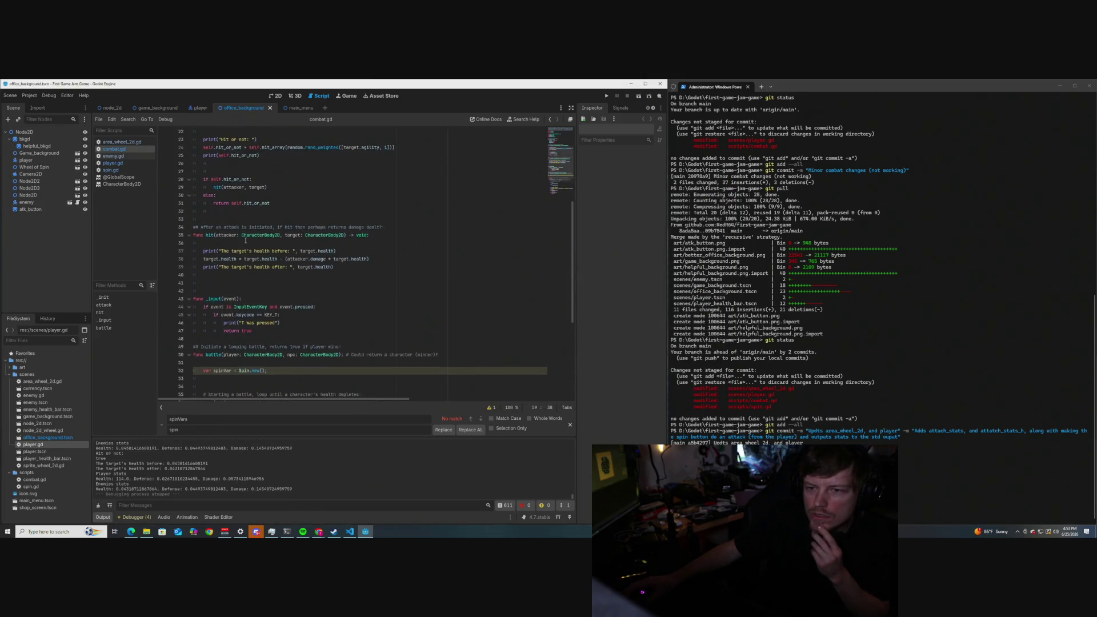
click(110, 170)
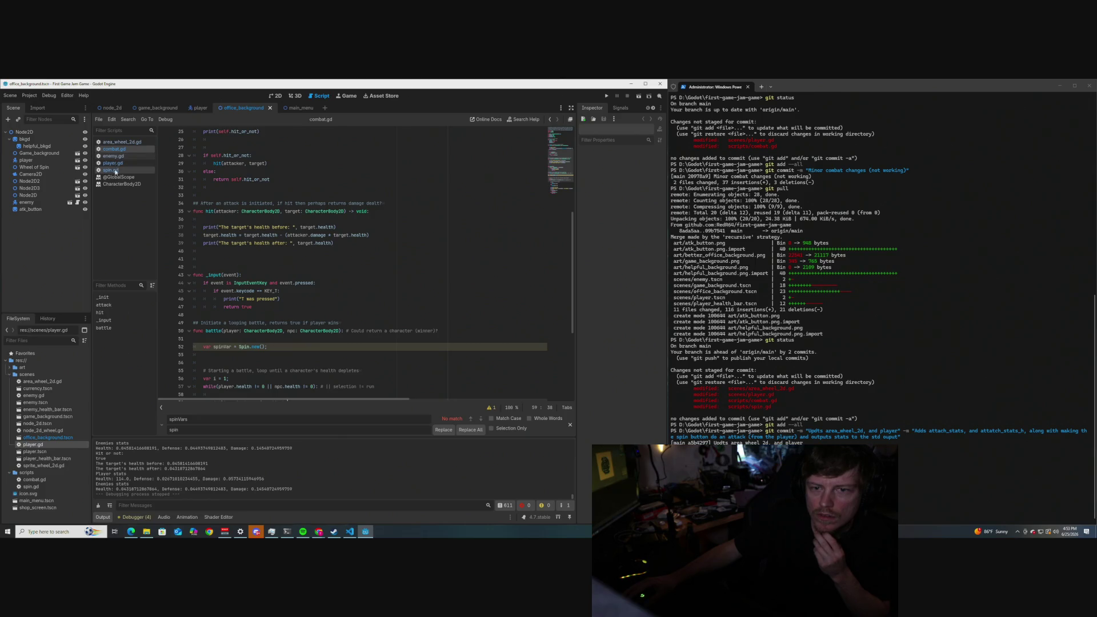
scroll(249, 287, up, 2)
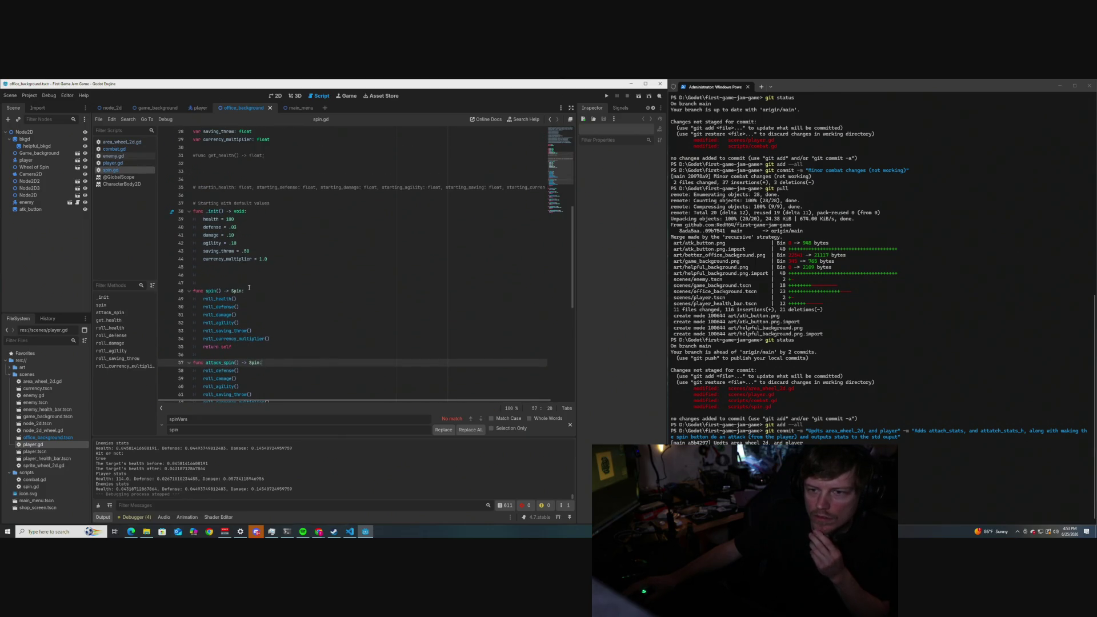
click(235, 235)
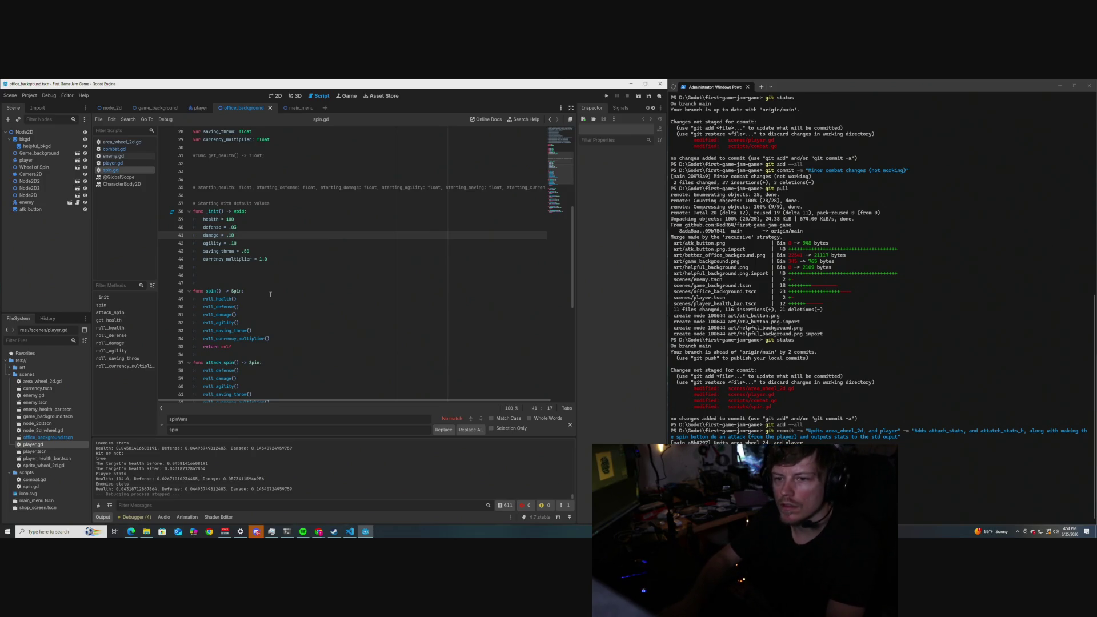
scroll(326, 254, down, 7)
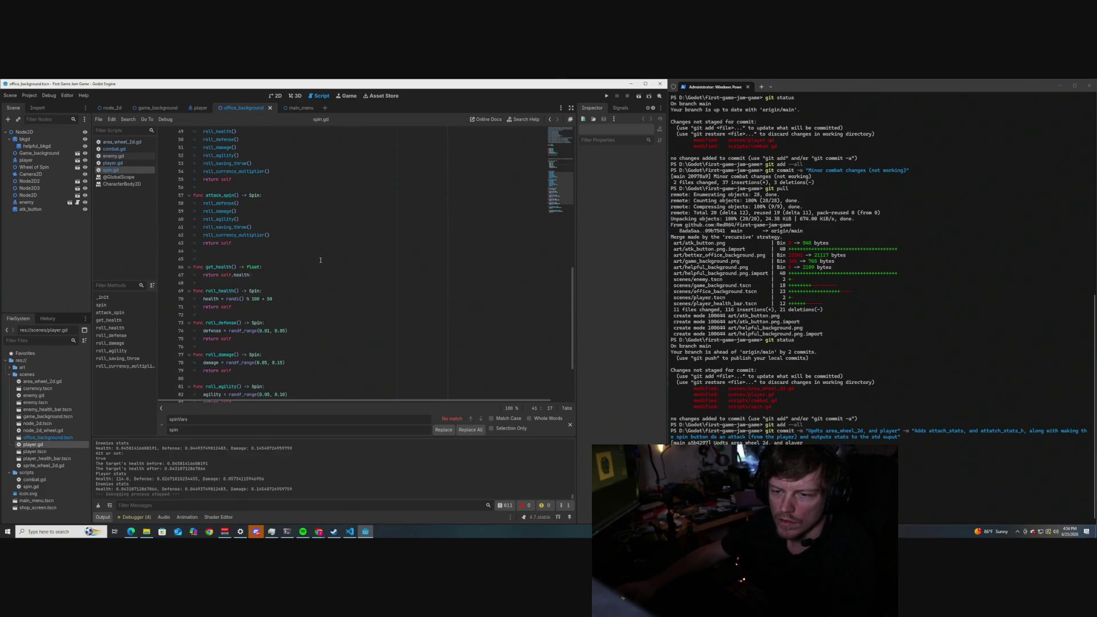
scroll(320, 260, down, 2)
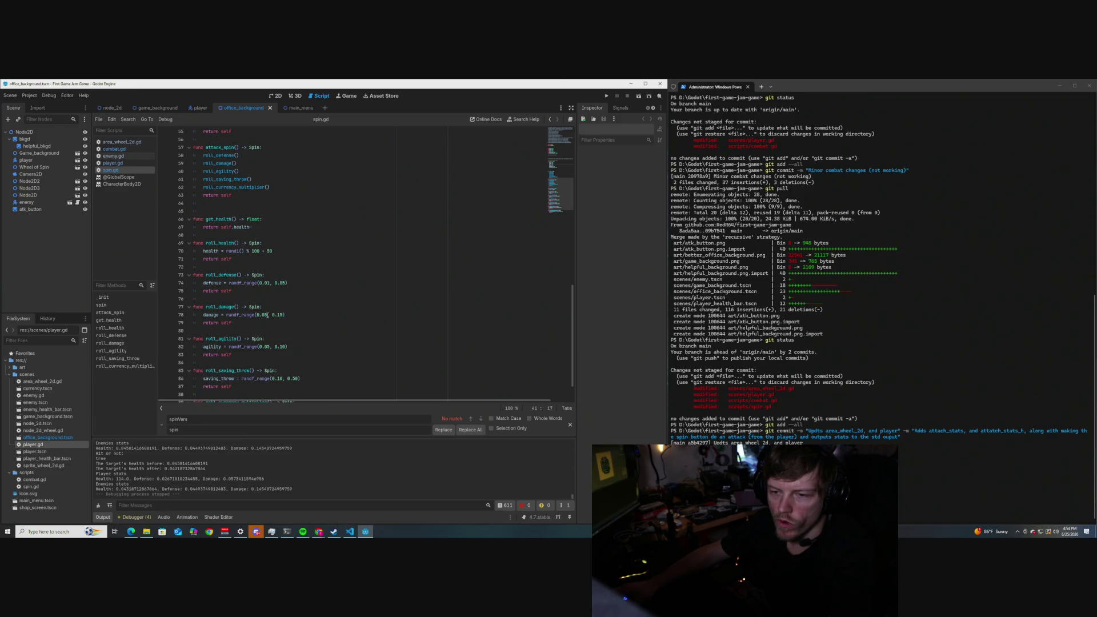
click(291, 315)
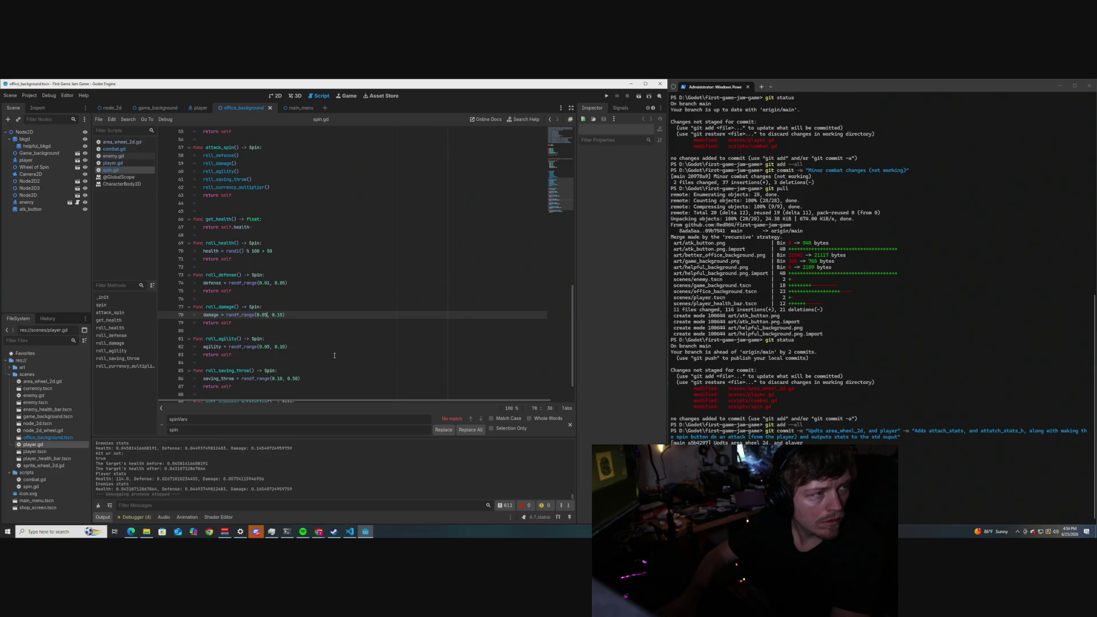
key(BackSpace)
key(BackSpace)
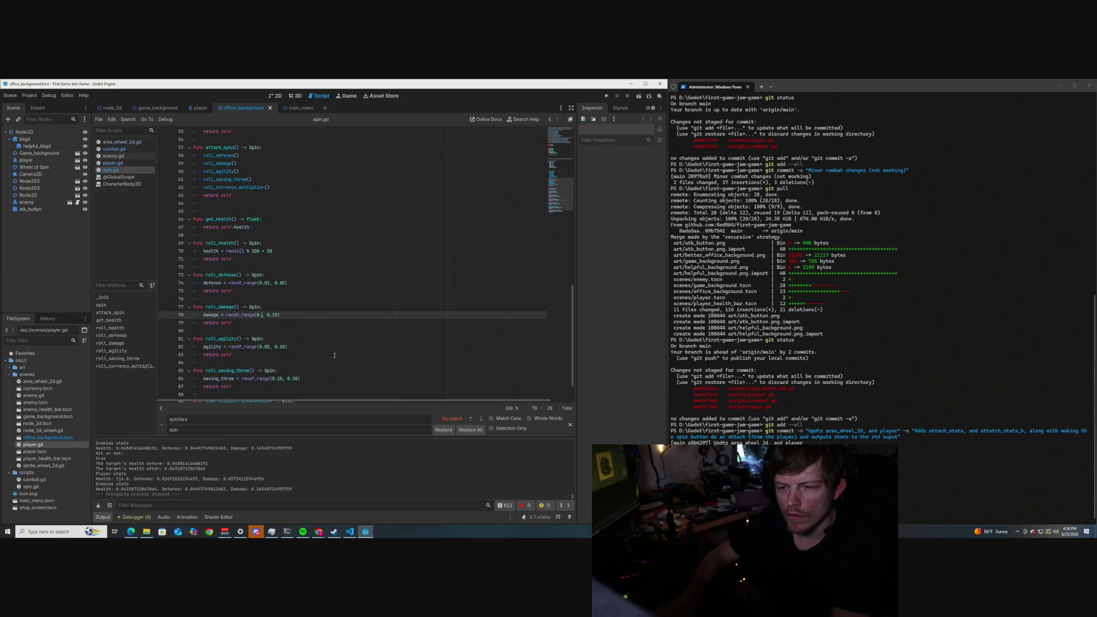
text(20)
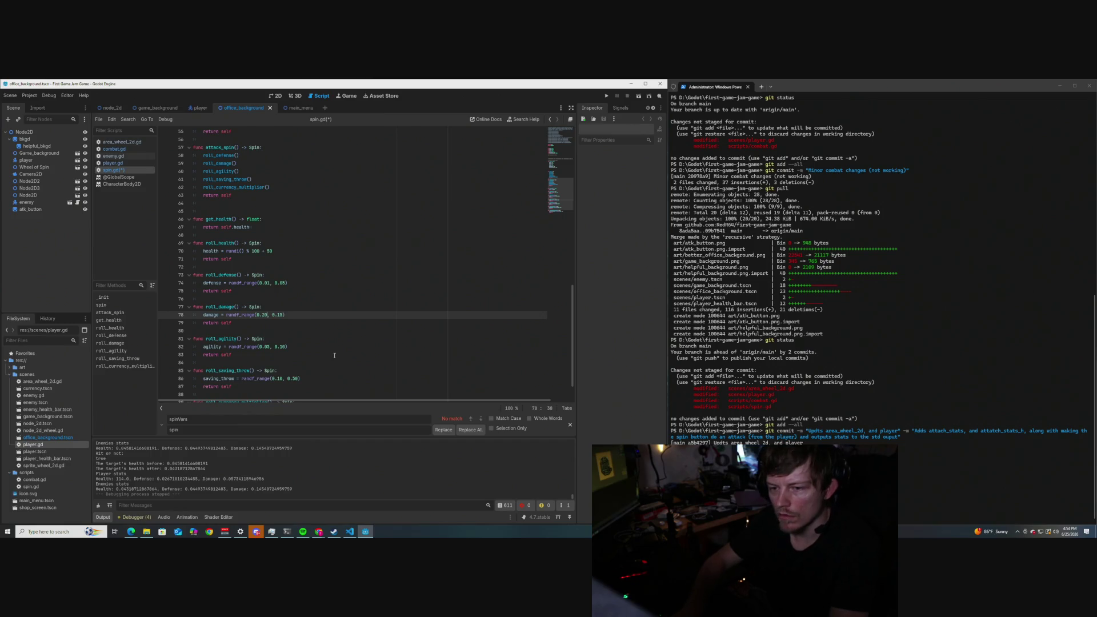
click(283, 314)
text(20)
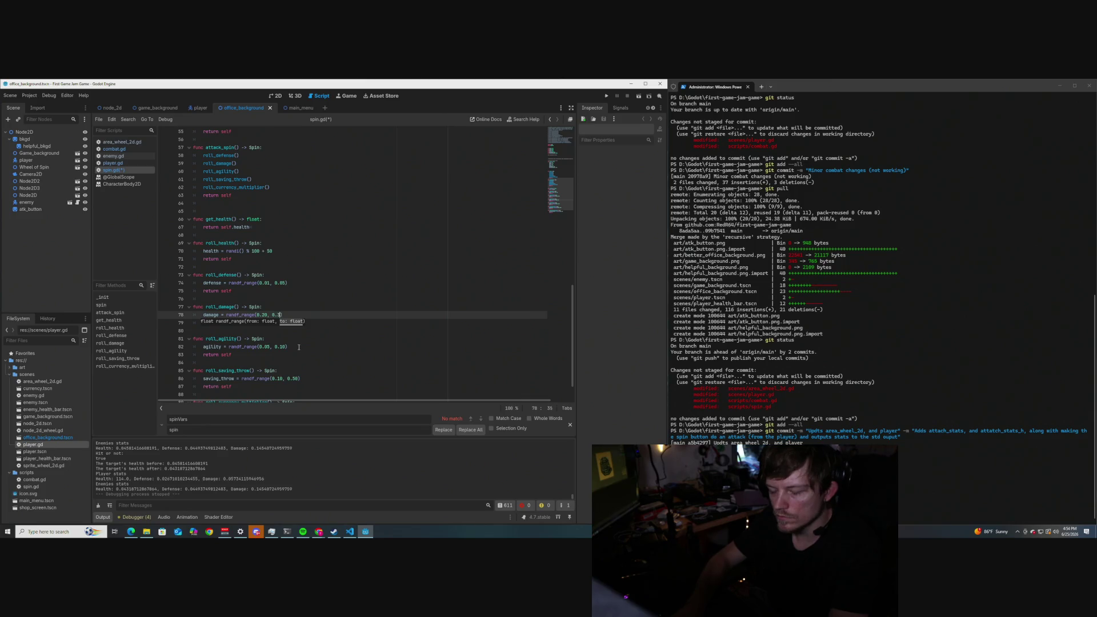
Set the default damage in _init to .20 and save spin.gd.
click(288, 283)
scroll(246, 239, up, 4)
scroll(245, 239, up, 3)
click(234, 189)
key(BackSpace)
key(BackSpace)
text(20)
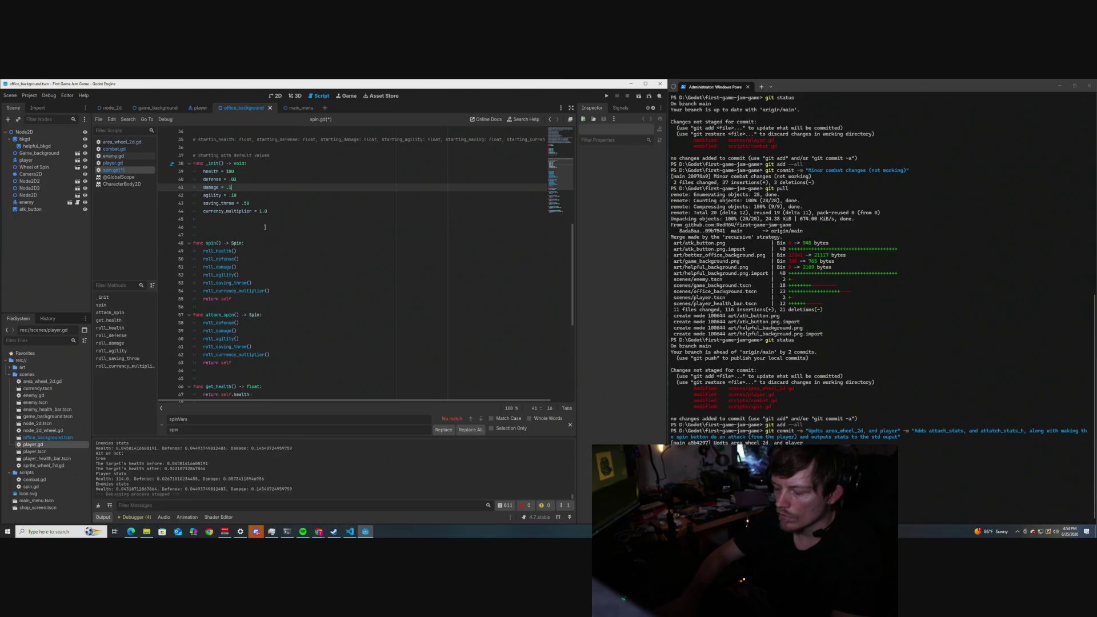
key(ctrl+s)
click(265, 242)
scroll(302, 288, down, 2)
scroll(303, 288, down, 6)
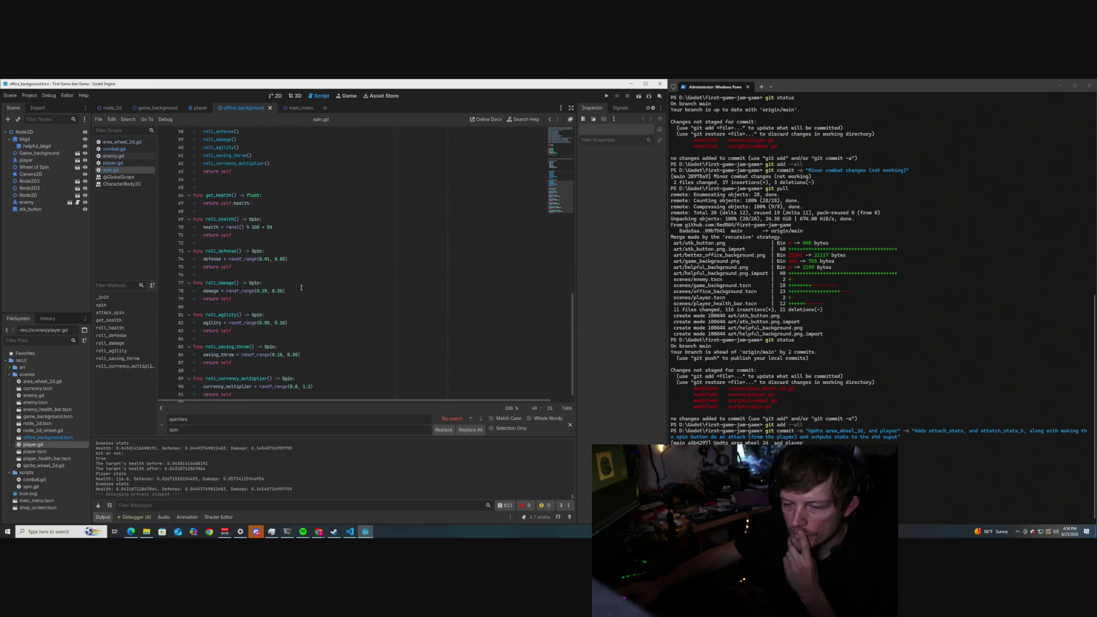
scroll(300, 287, up, 1)
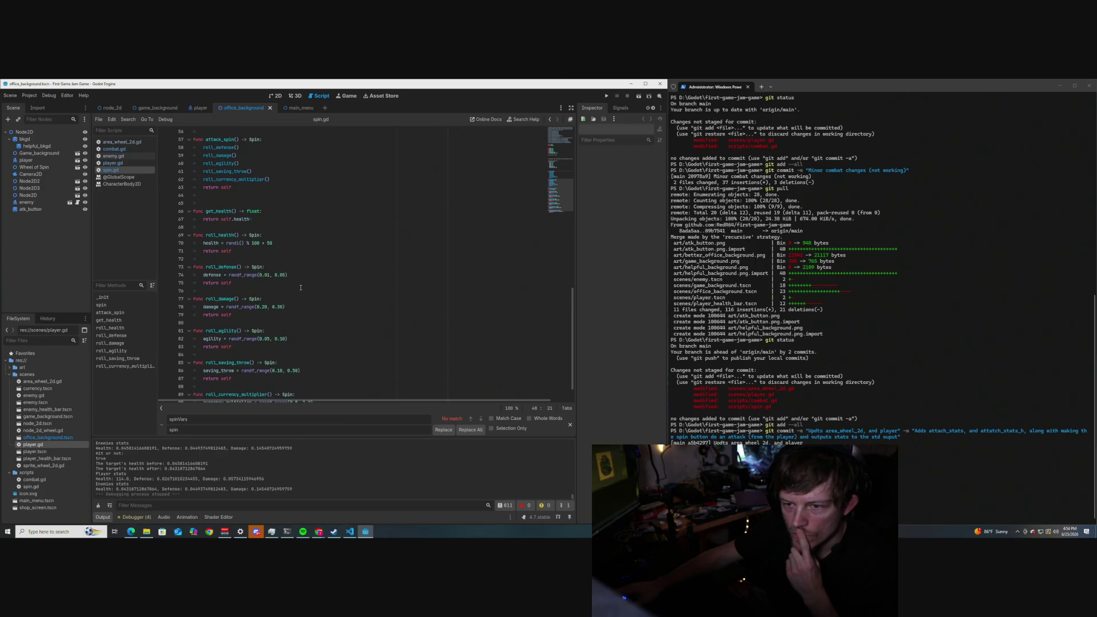
scroll(300, 288, down, 1)
scroll(301, 287, up, 2)
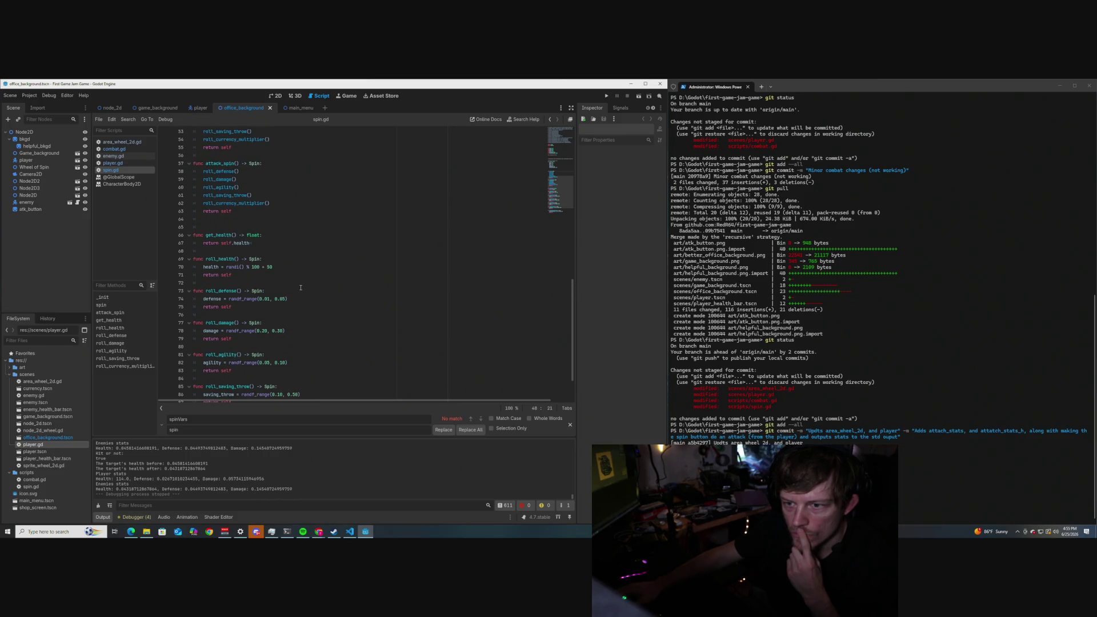
scroll(300, 287, down, 2)
scroll(300, 287, up, 1)
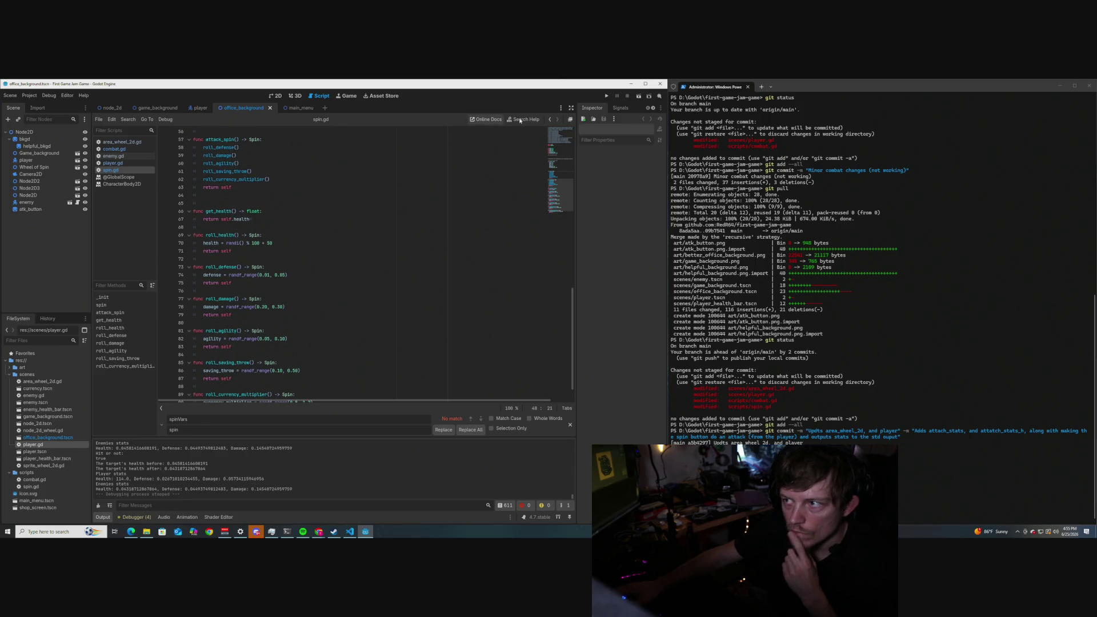
Run the scene, spin about eleven times to see damage near 0.20–0.22, then stop it.
click(640, 97)
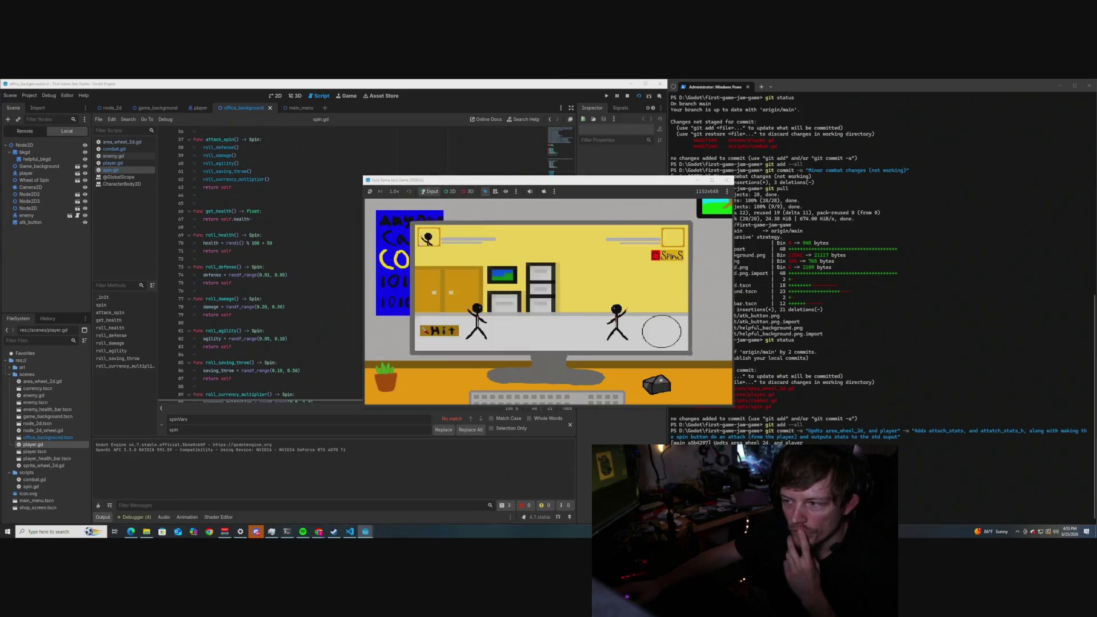
click(663, 332)
click(663, 332)
click(663, 332)
click(663, 332)
click(663, 333)
click(663, 333)
click(663, 332)
click(663, 332)
click(663, 332)
click(663, 333)
click(663, 332)
click(663, 332)
click(664, 333)
click(663, 332)
click(663, 332)
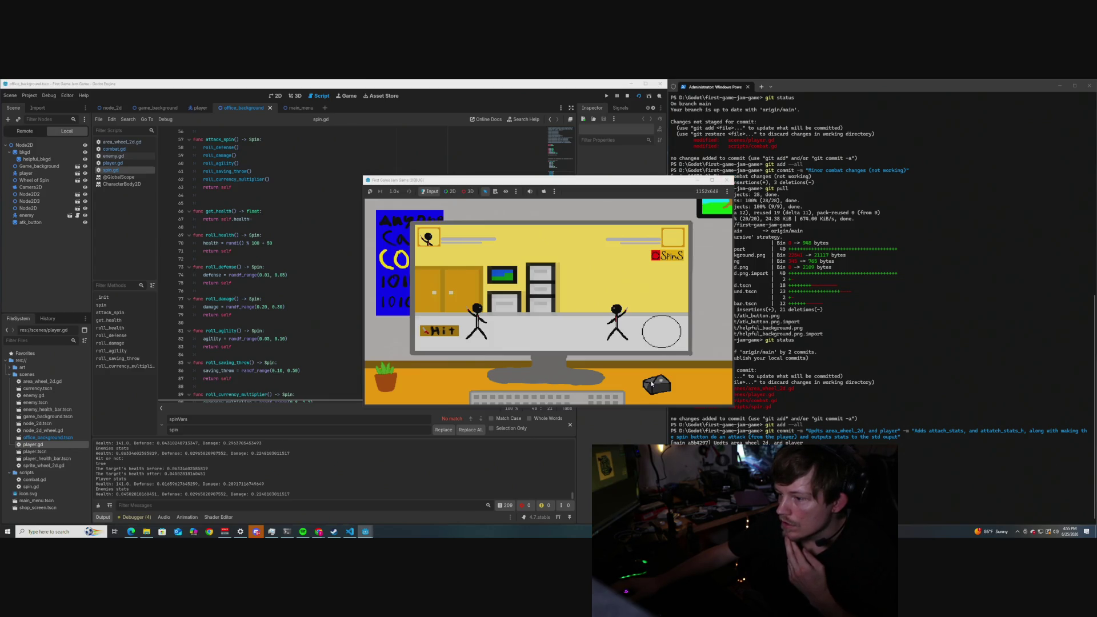
click(728, 180)
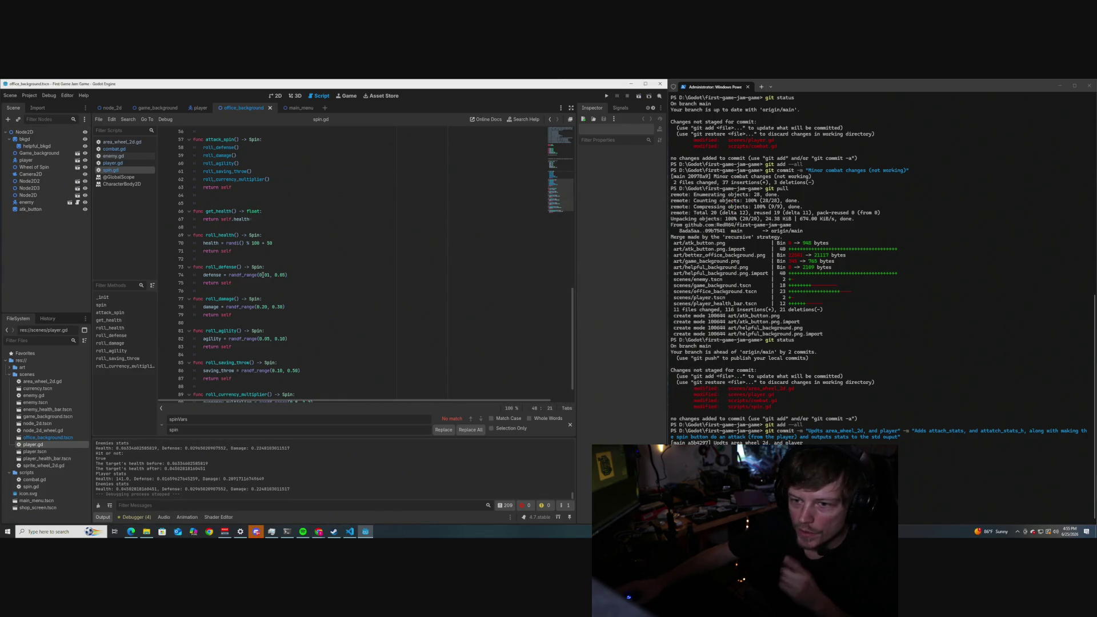
Open combat.gd and highlight the hit function's (attacker.damage * target.health) expression.
scroll(262, 275, up, 4)
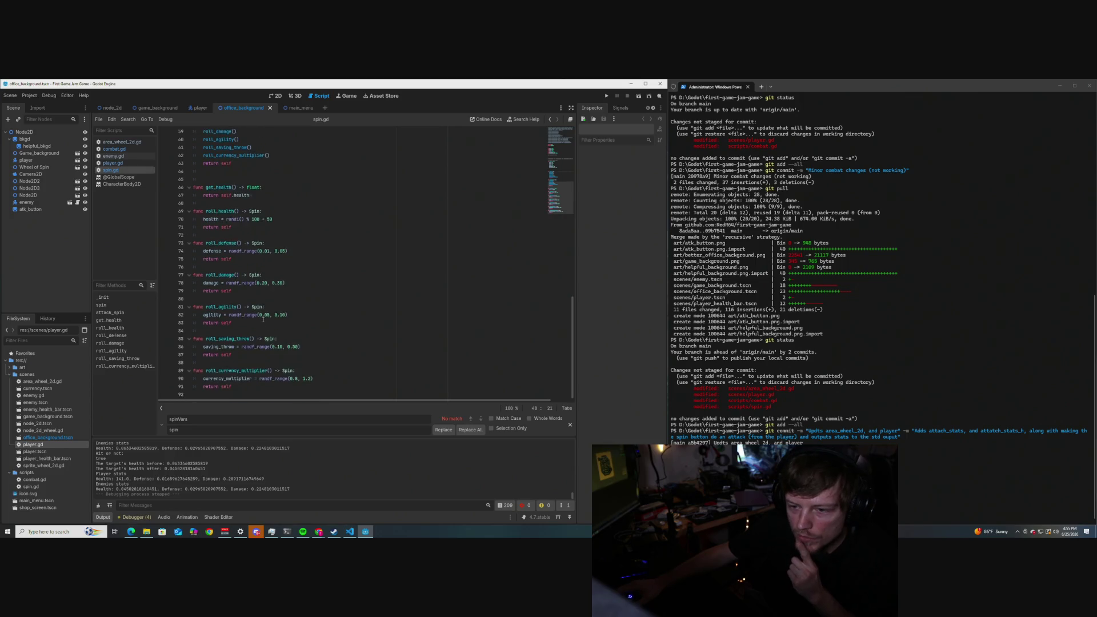
click(114, 148)
scroll(256, 289, down, 6)
scroll(255, 289, up, 3)
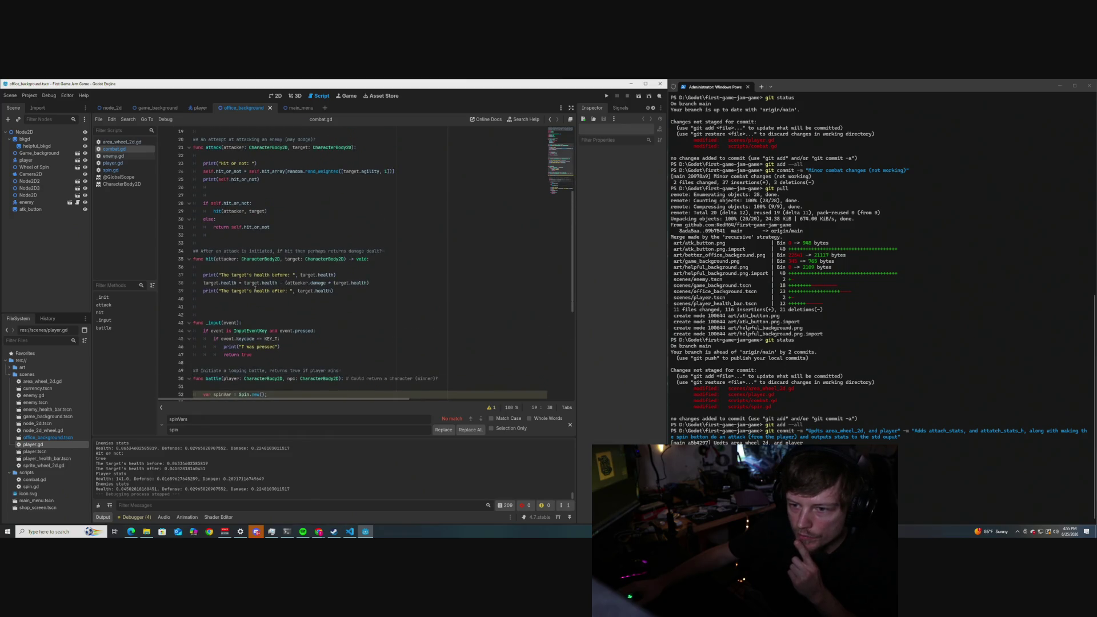
drag(286, 283, 370, 284)
click(399, 284)
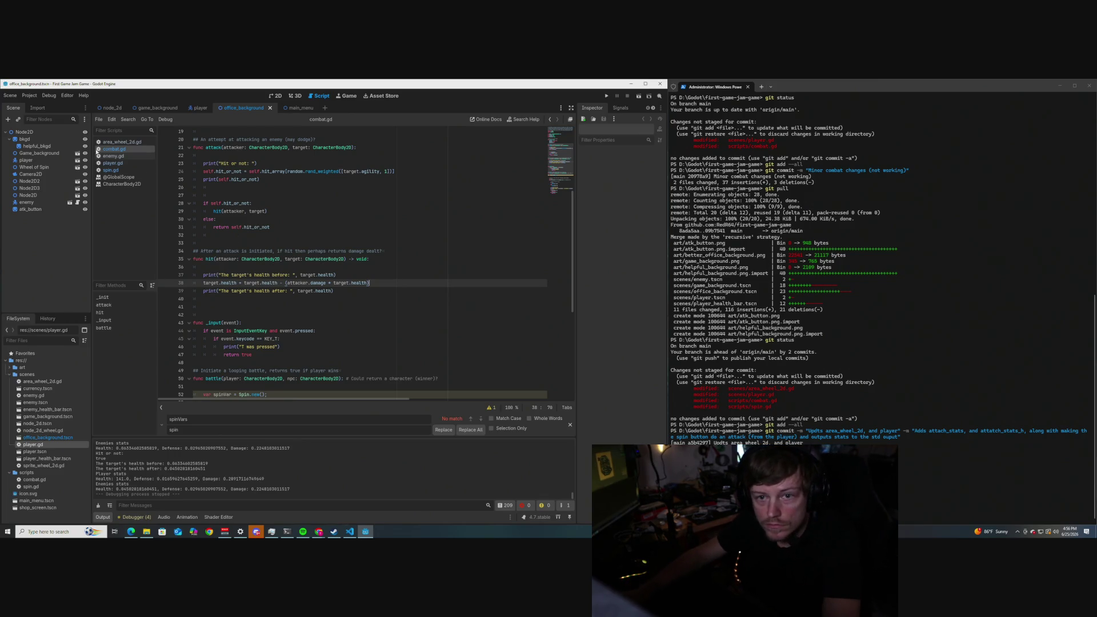
Open spin.gd and change the default damage value to 10.0.
click(113, 162)
scroll(264, 281, down, 2)
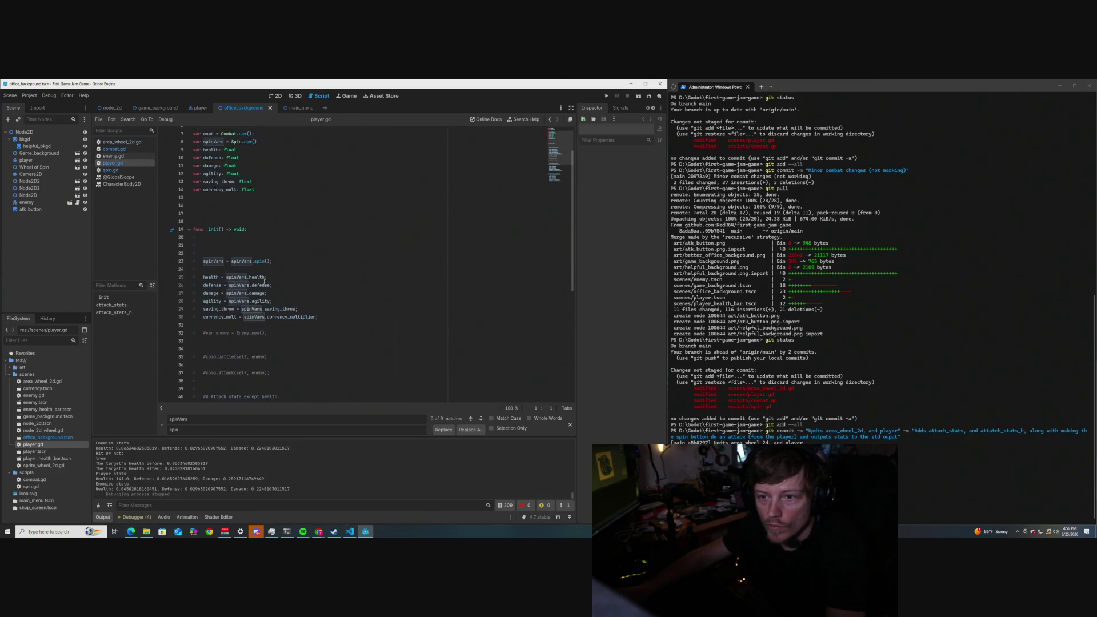
ctrl+click(235, 244)
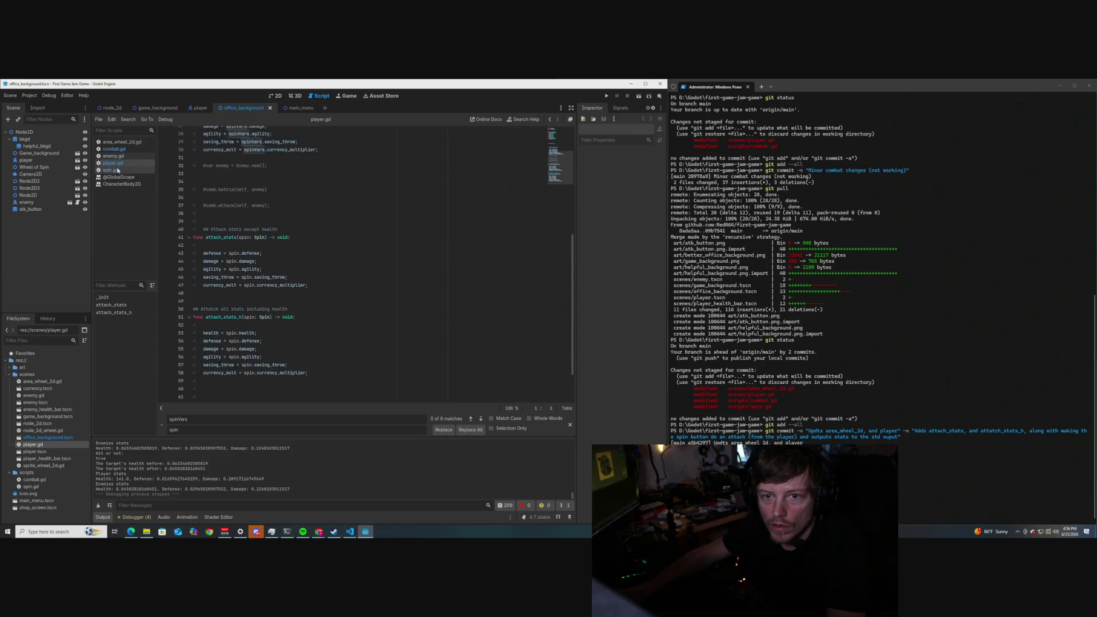
scroll(234, 244, down, 10)
scroll(234, 244, up, 8)
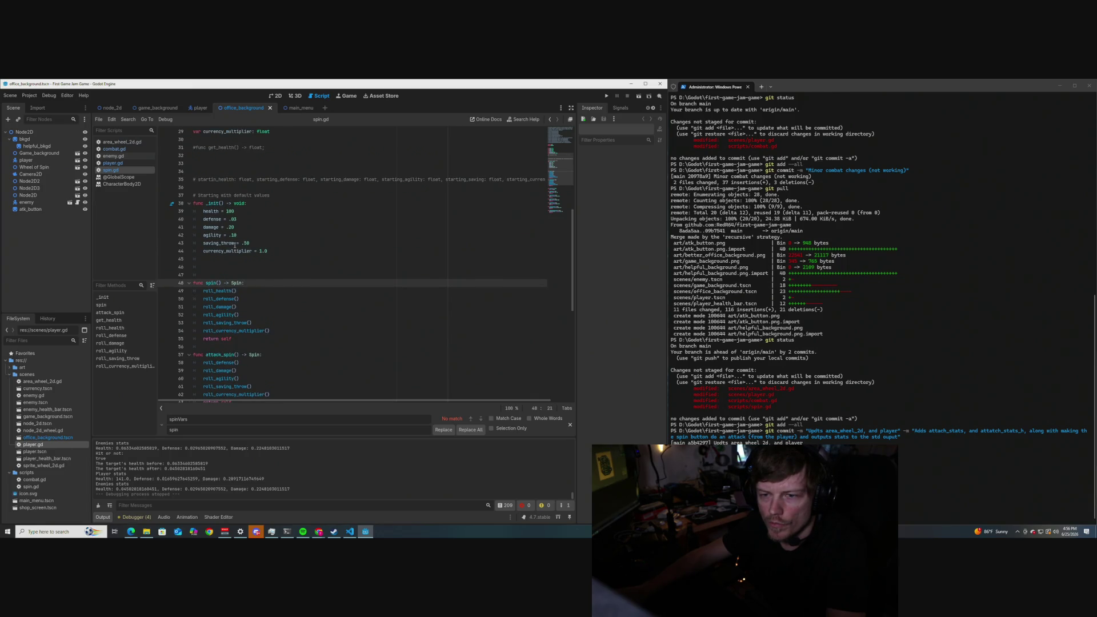
double_click(229, 227)
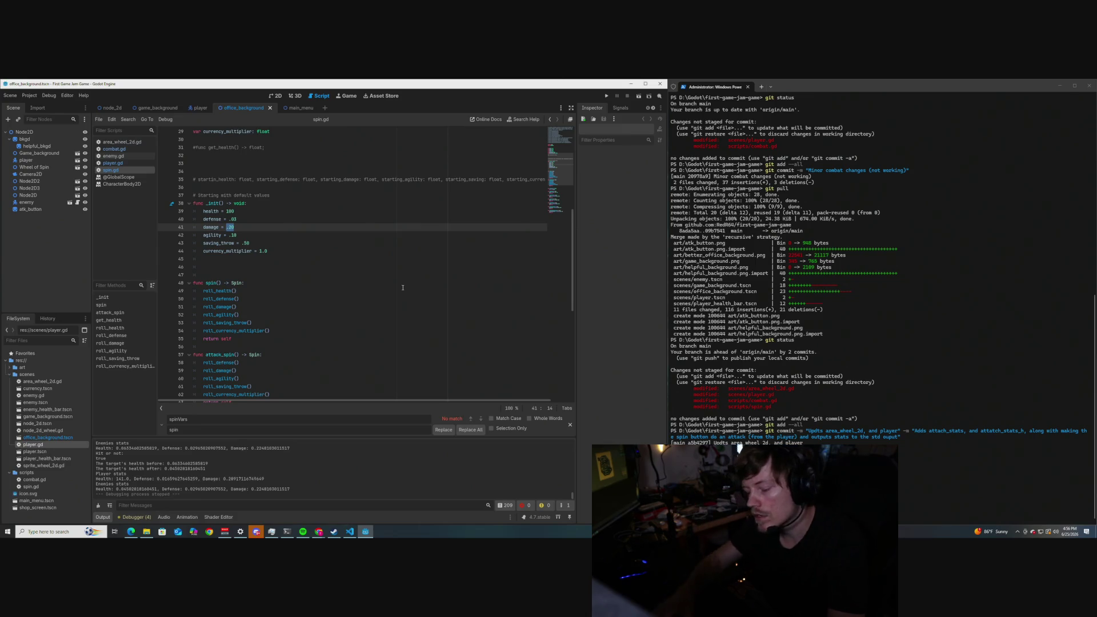
text(10)
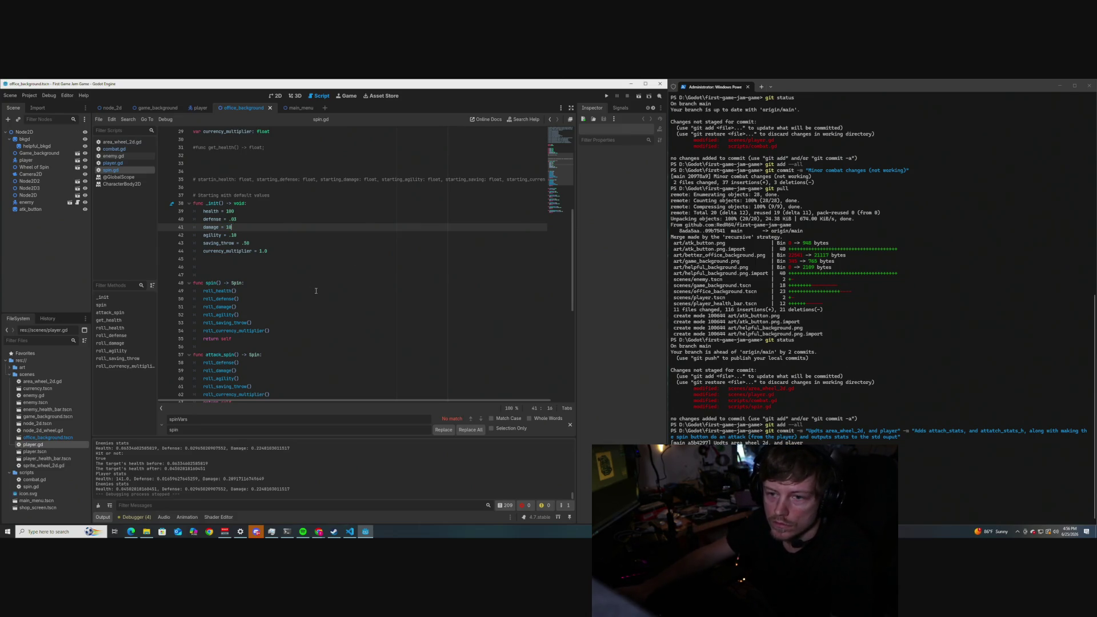
Change roll_damage's range to 8.0–12.0.
scroll(313, 296, down, 5)
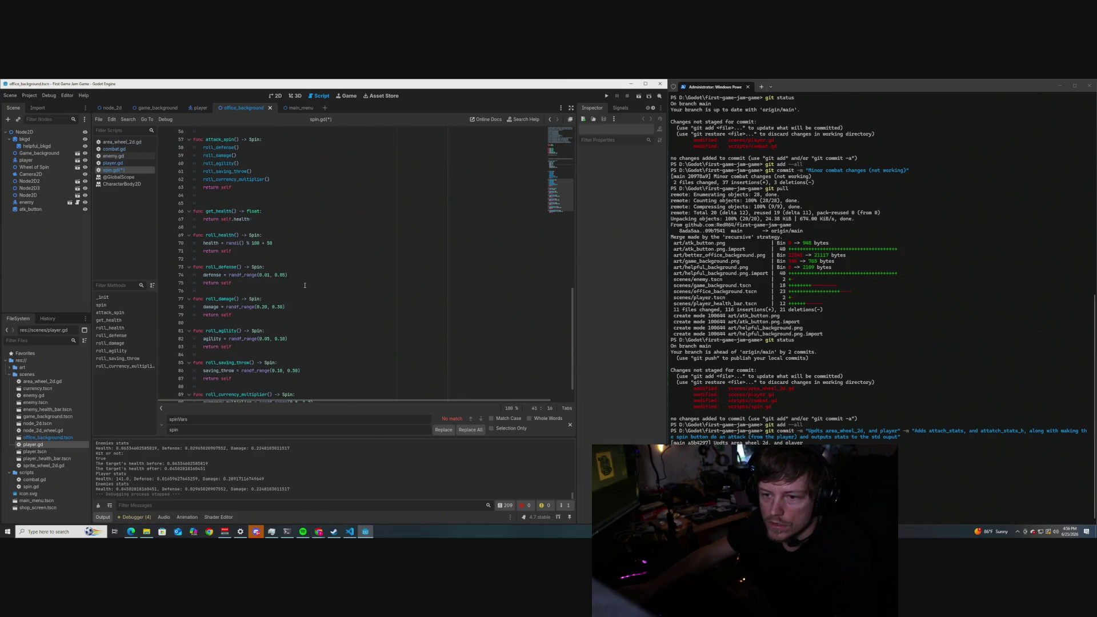
scroll(304, 285, down, 1)
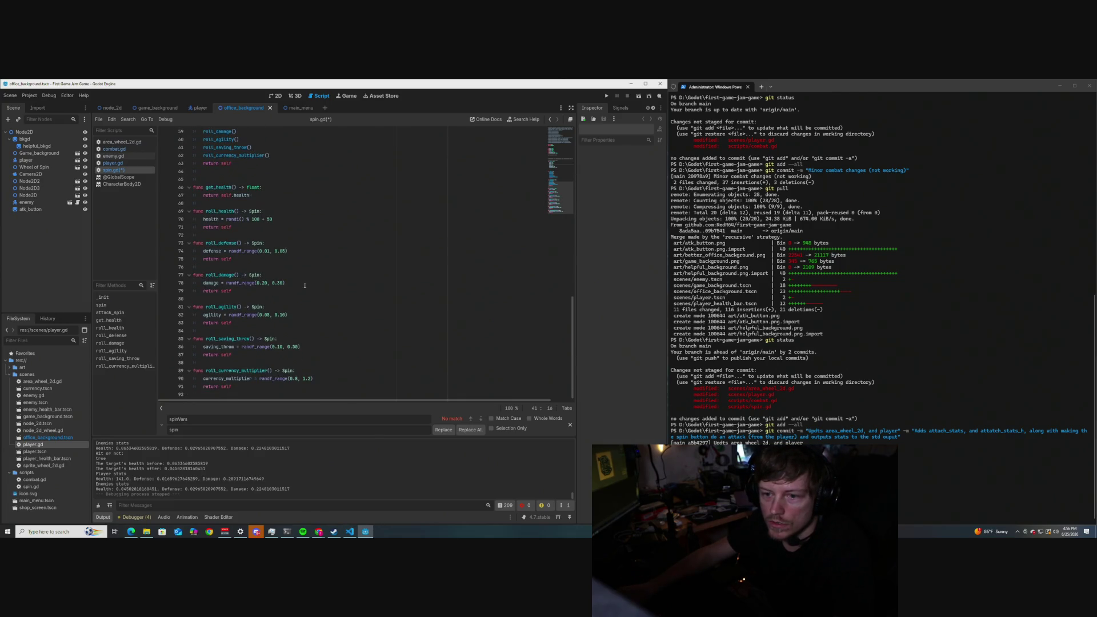
double_click(265, 282)
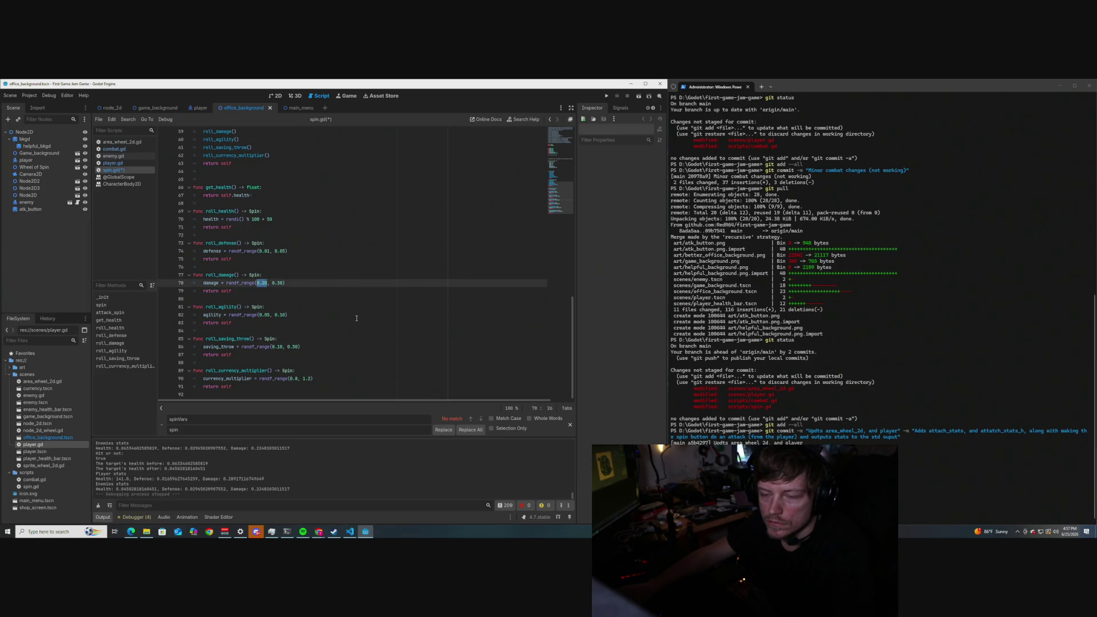
text(0.0)
click(279, 283)
key(BackSpace)
key(BackSpace)
text(12.0)
Save spin.gd with Ctrl+S.
click(304, 241)
scroll(303, 241, up, 10)
click(234, 226)
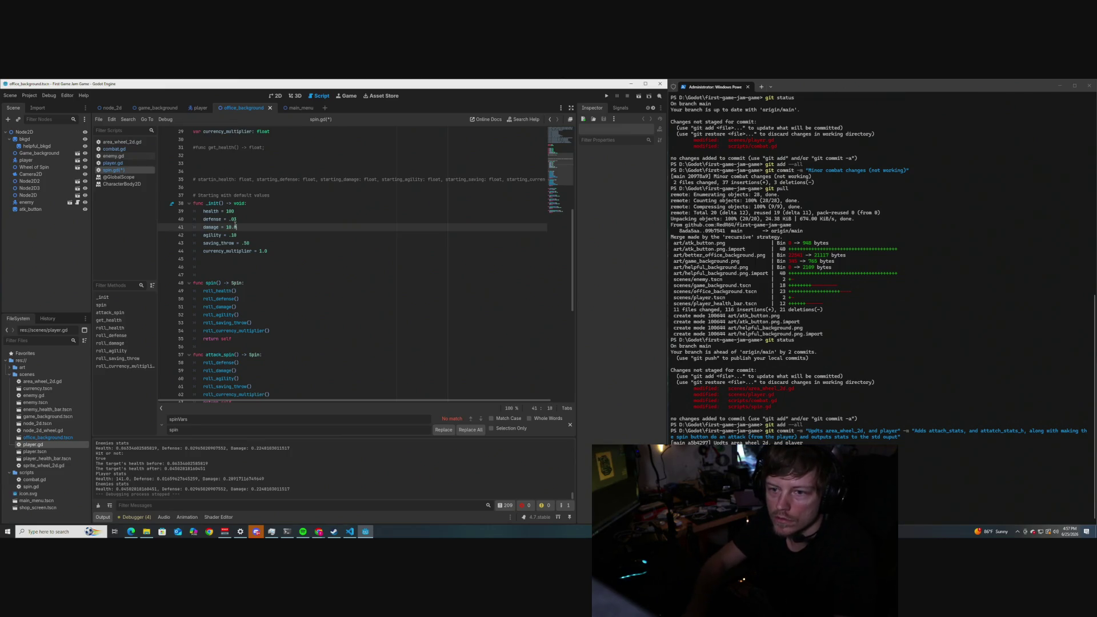
click(288, 269)
key(ctrl+s)
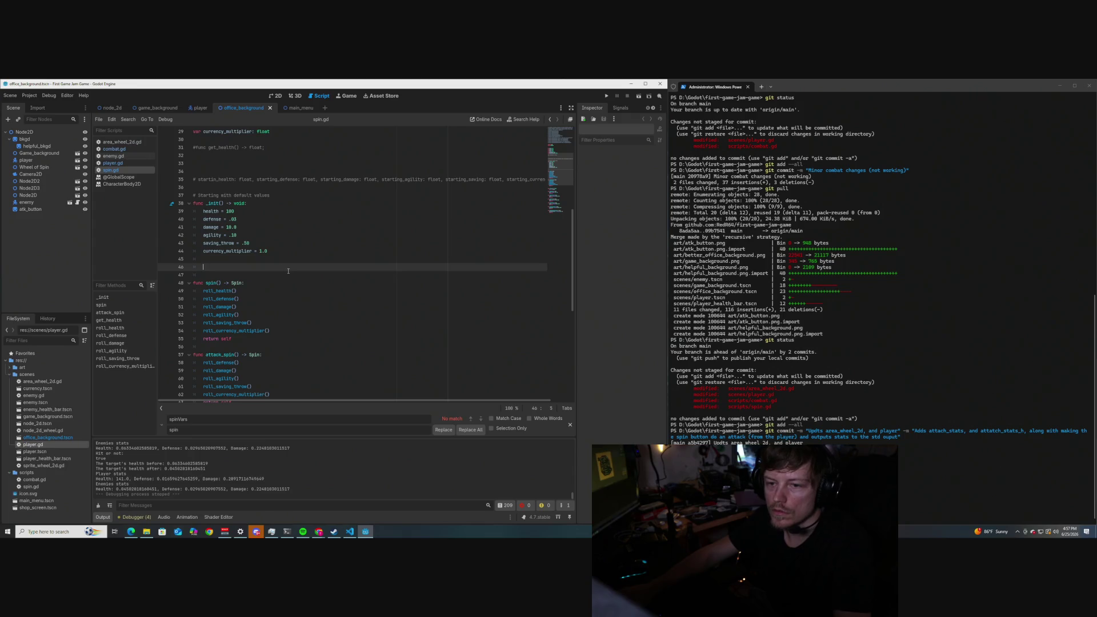
click(114, 163)
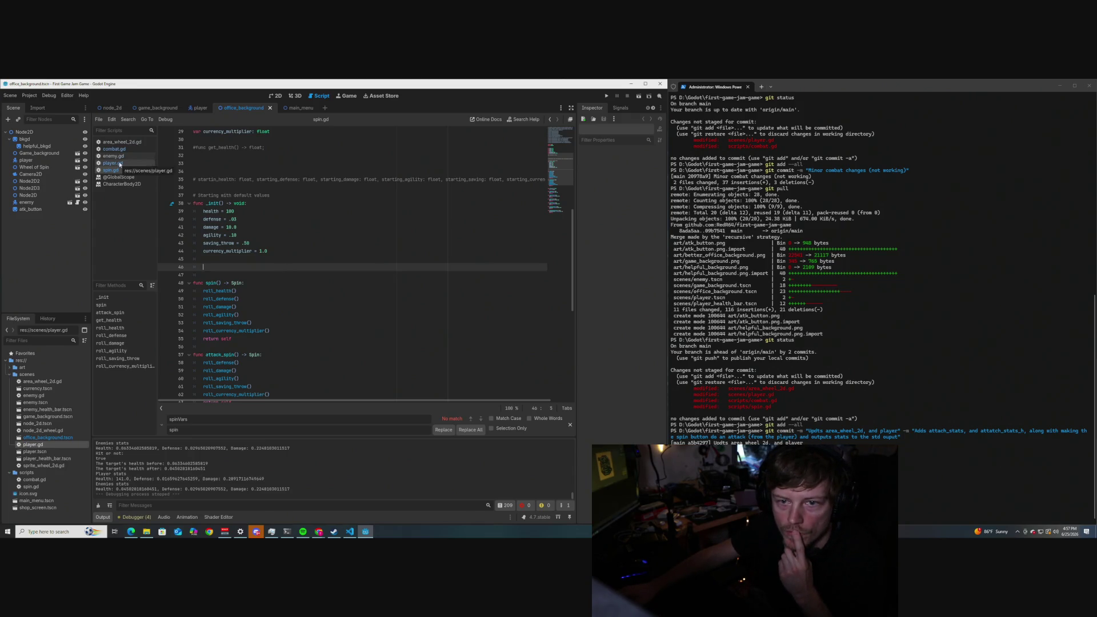
Comment out combat.gd's target.health damage line and add '# This is % based damage'.
click(117, 149)
scroll(209, 257, down, 2)
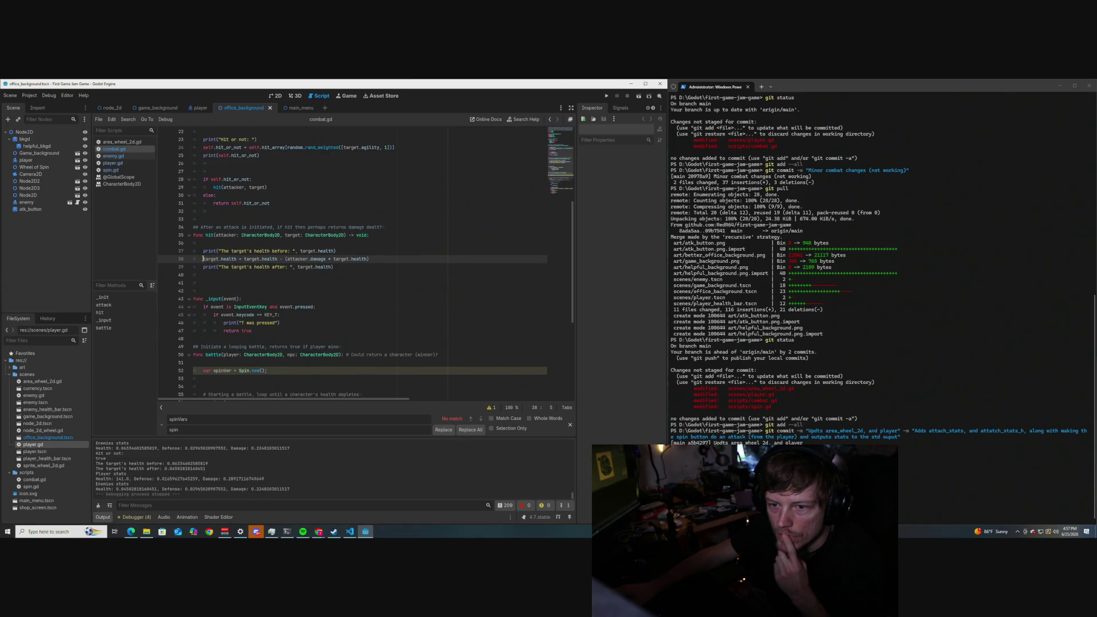
text(#)
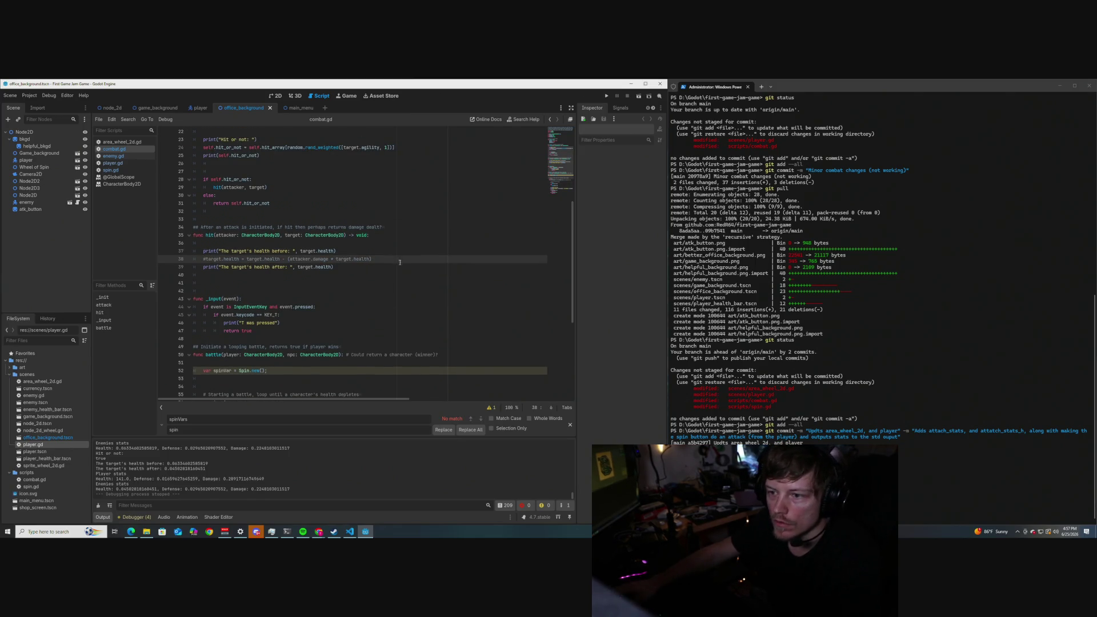
text( # This)
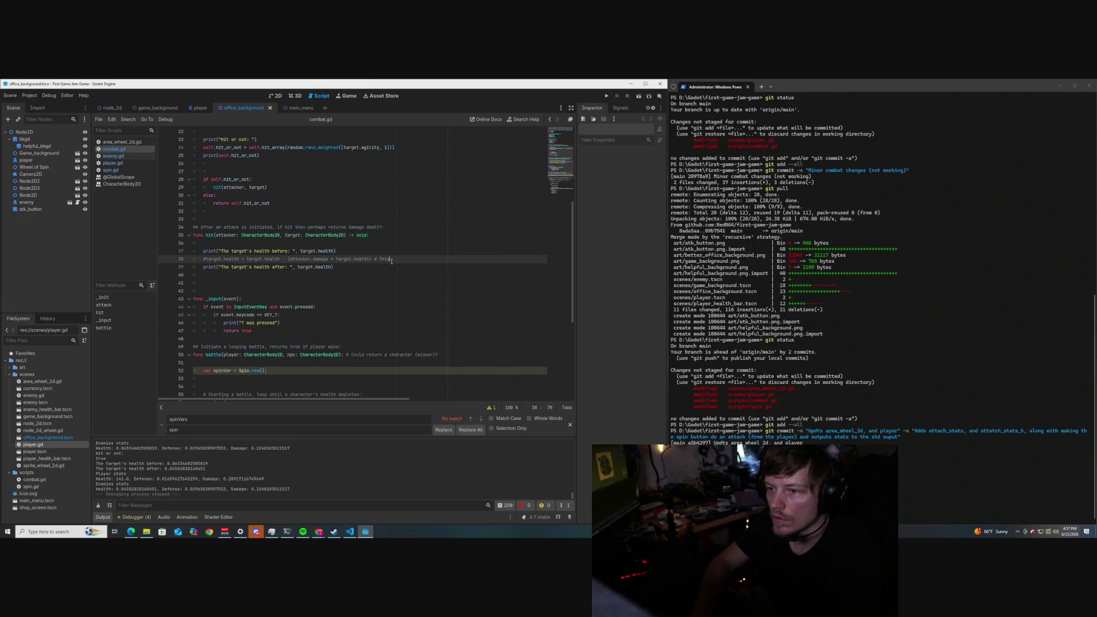
text(S)
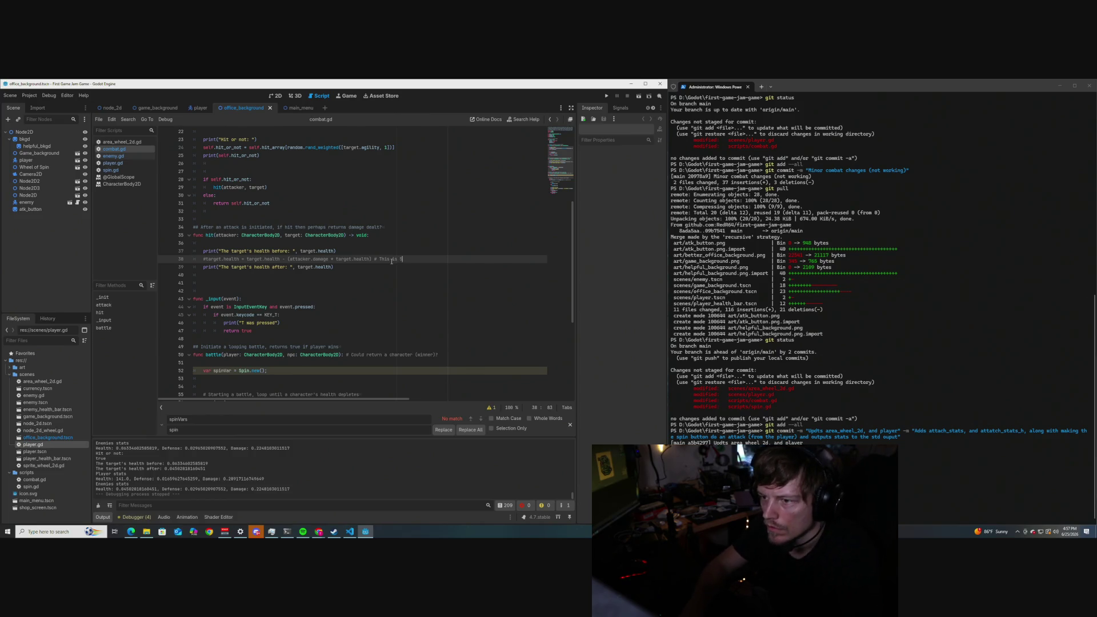
text(S)
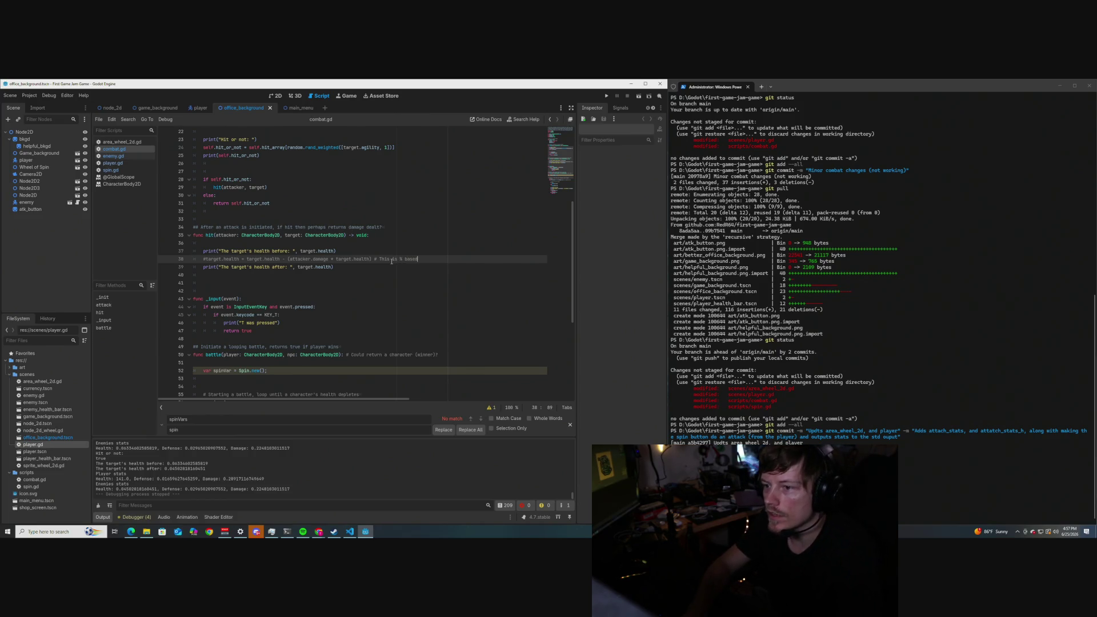
text(damage)
click(382, 261)
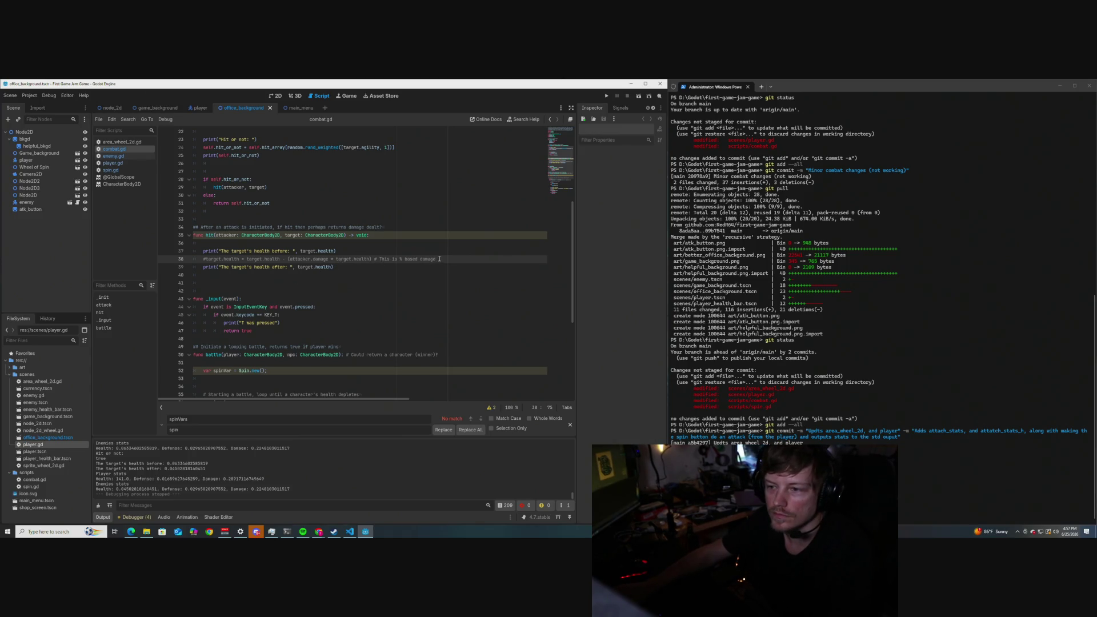
Add 'target.health = target.health - attacker.damage' below the commented damage line and save.
key(Return)
text(t.health = )
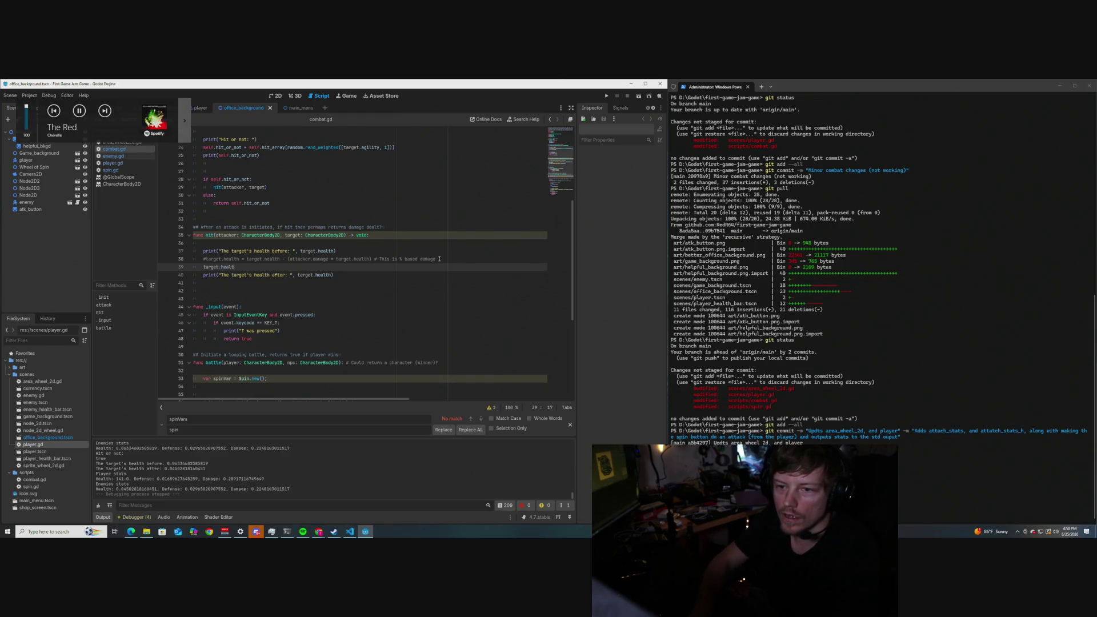
text(ta)
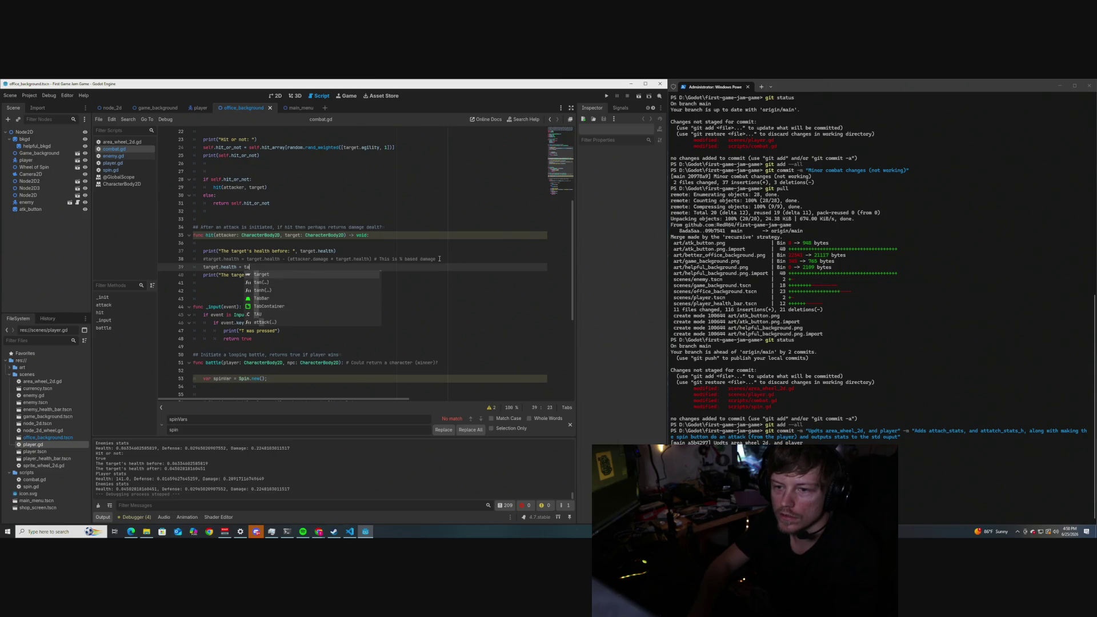
text(rg)
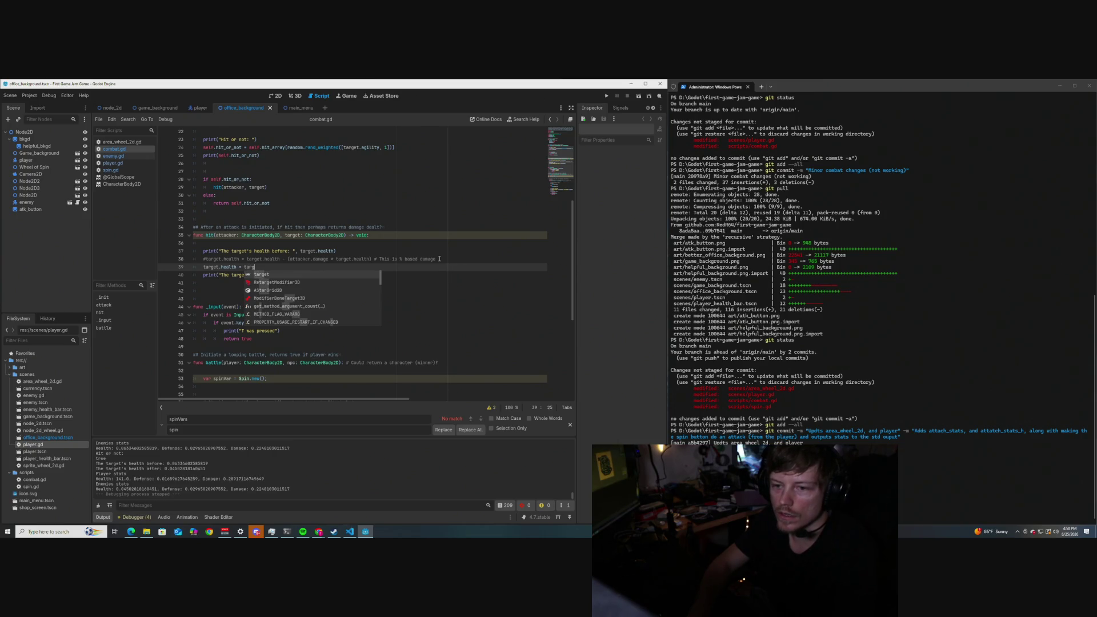
text(et)
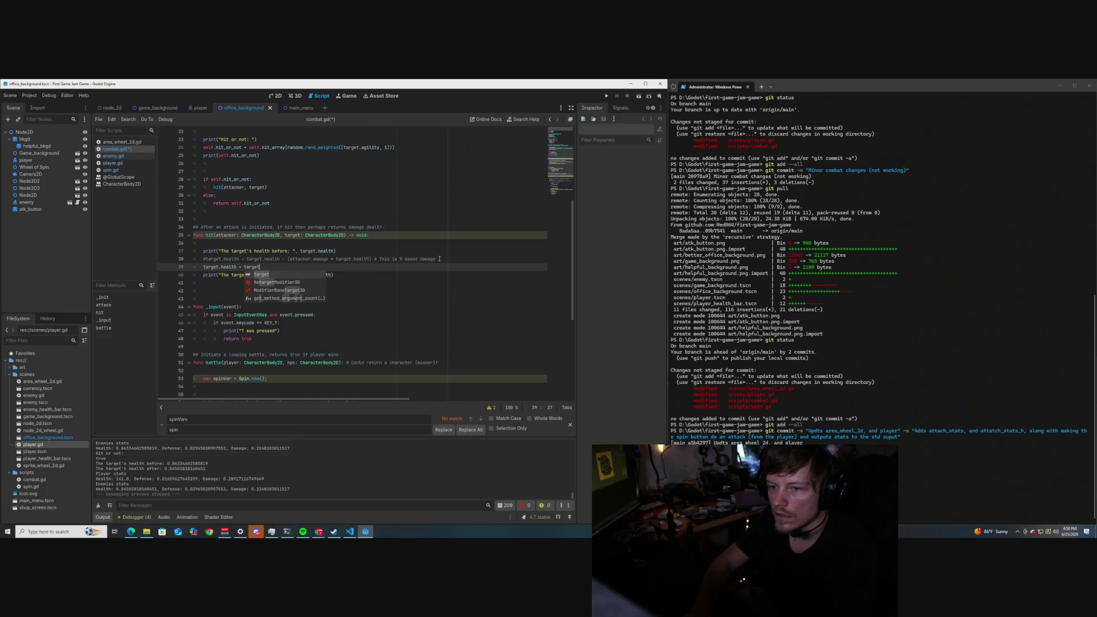
text(.health - attacker.damage)
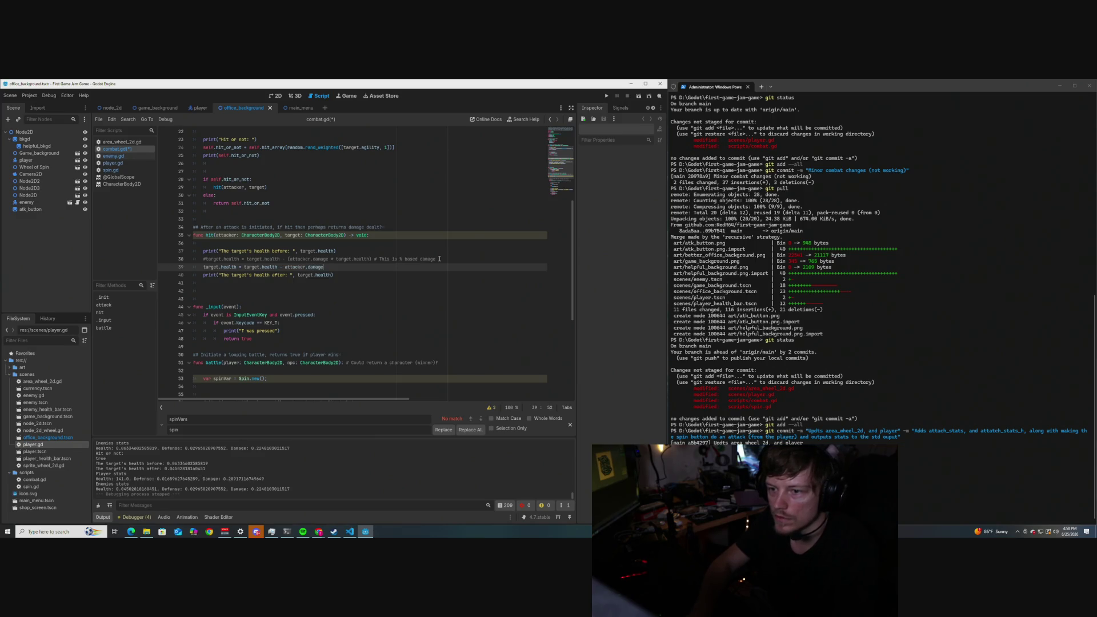
key(ctrl+s)
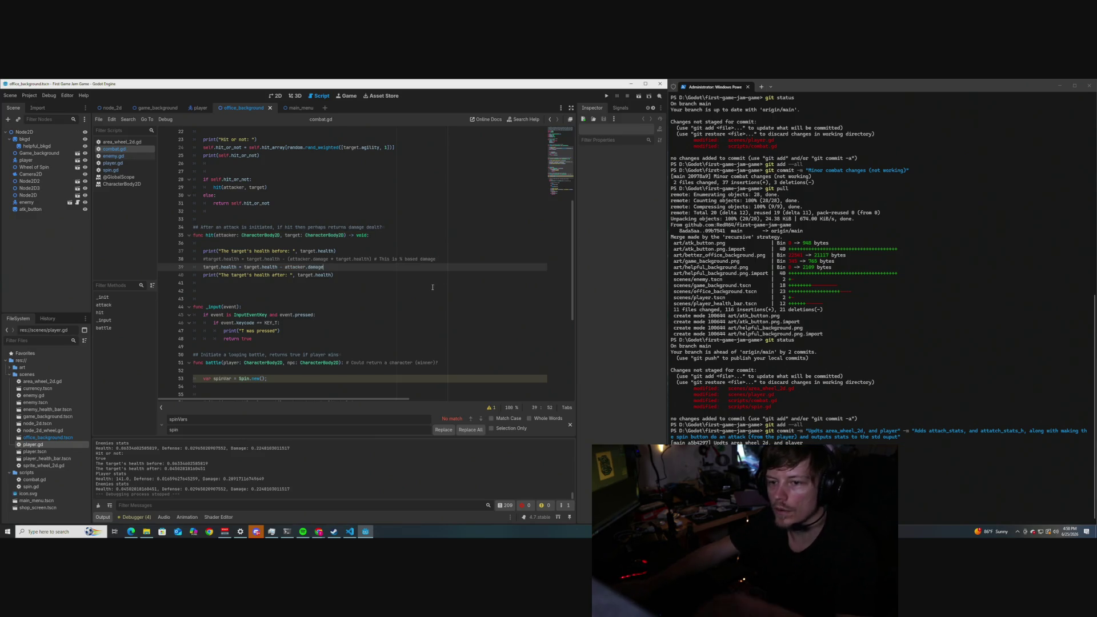
Change the npc health check from 'npc.health == 0' to '<= 0' and save combat.gd.
scroll(303, 272, down, 3)
scroll(303, 272, down, 4)
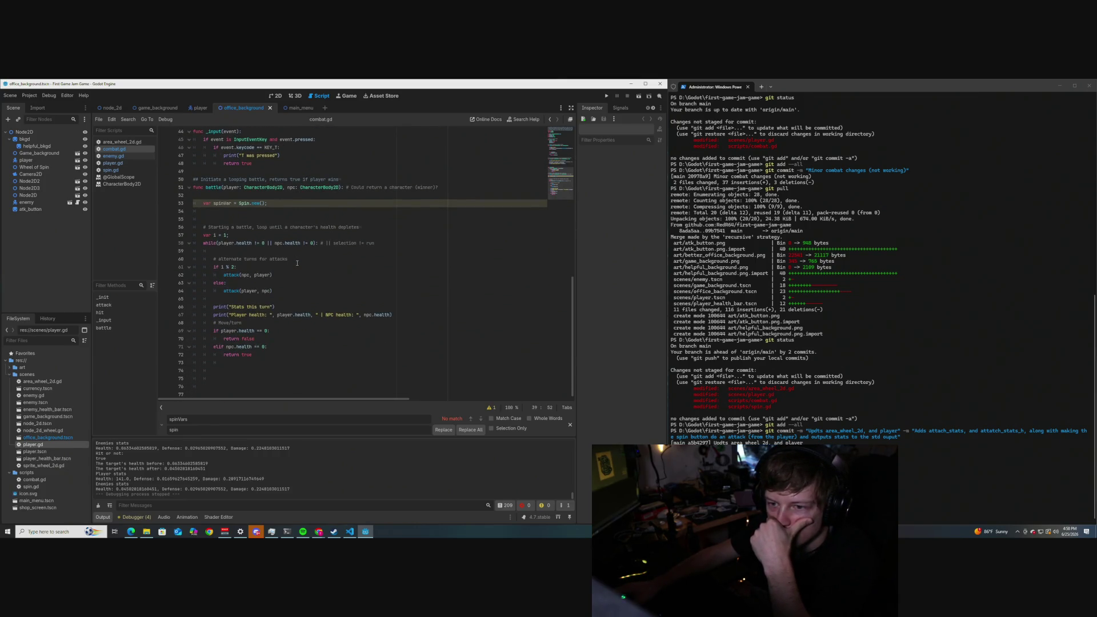
click(265, 331)
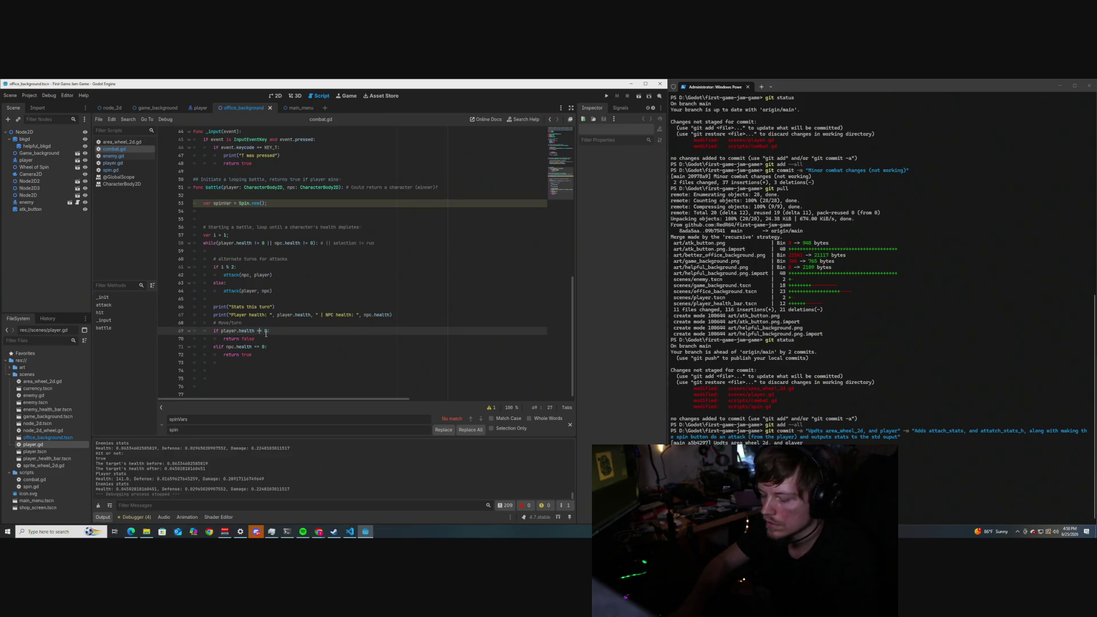
click(256, 347)
key(Delete)
text(<)
key(ctrl+s)
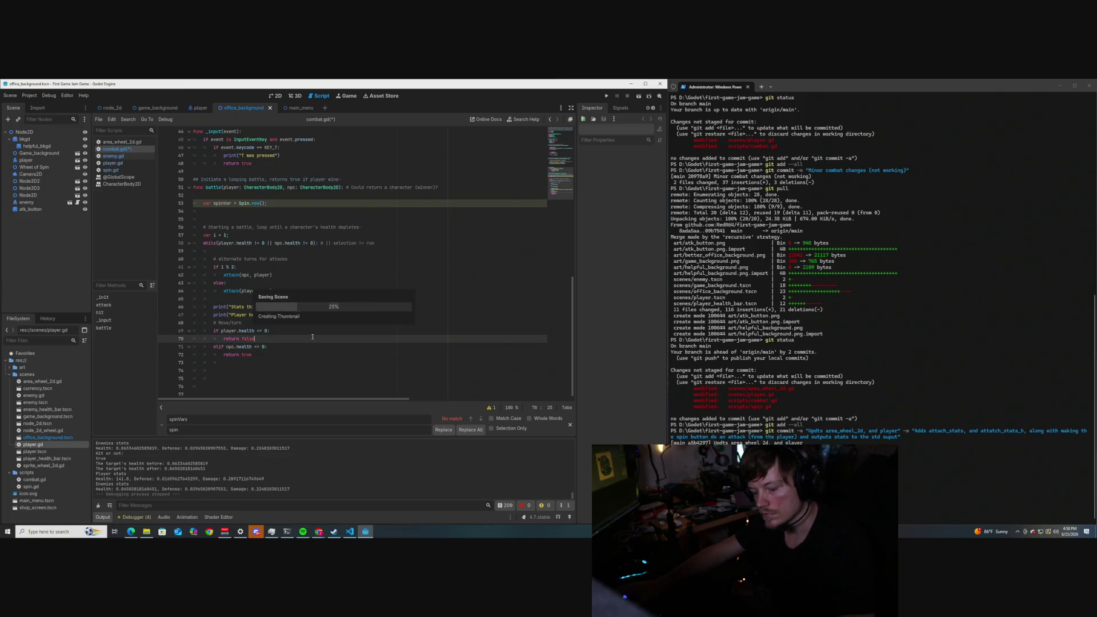
Open player.gd from the script list and scroll through it.
scroll(183, 237, up, 3)
click(112, 163)
scroll(272, 264, down, 5)
scroll(271, 264, down, 5)
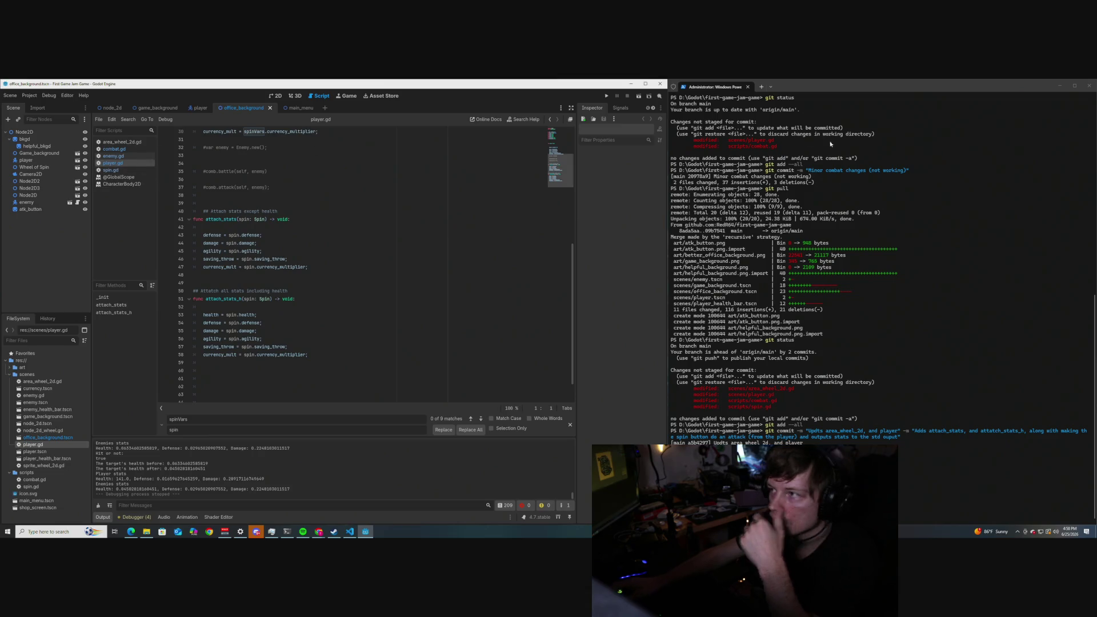
Run the project, spin the wheel eight times to test flat damage, then close the game.
key(F5)
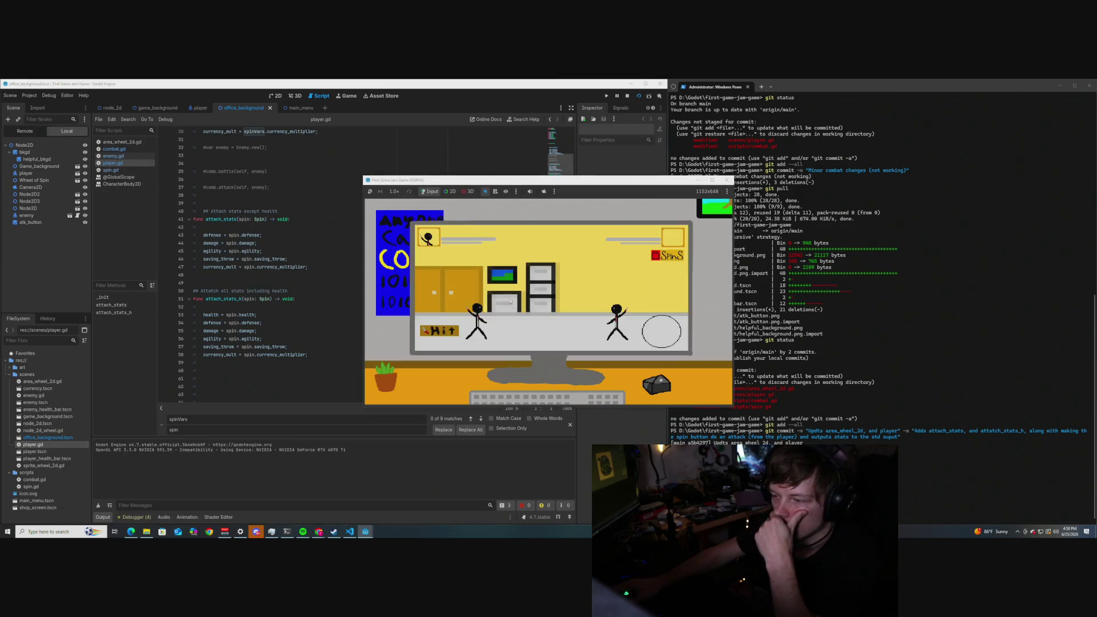
click(662, 336)
click(663, 337)
click(663, 337)
click(663, 337)
click(663, 336)
click(662, 337)
click(663, 337)
click(662, 337)
click(663, 336)
click(662, 336)
click(662, 336)
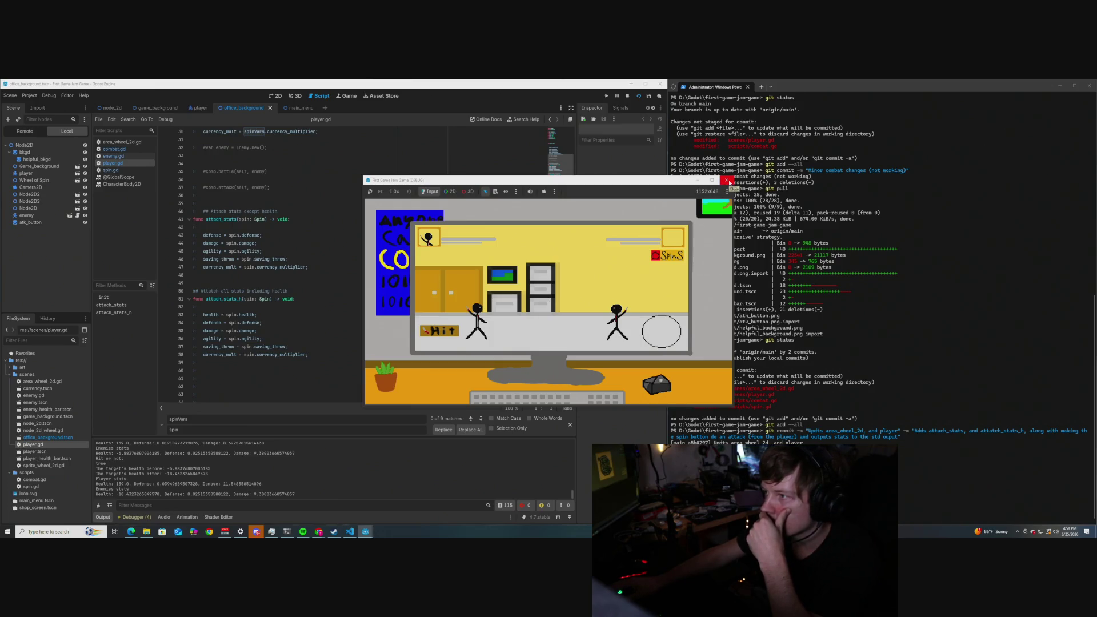
click(728, 181)
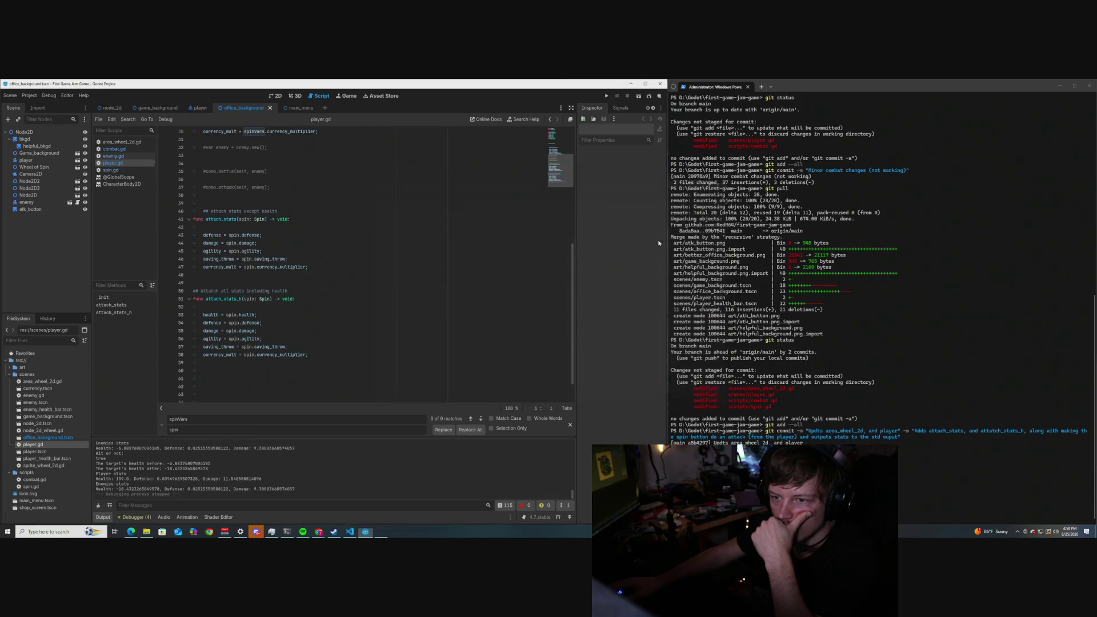
Open area_wheel_2d.gd and read through its wheel click handler.
scroll(257, 171, up, 3)
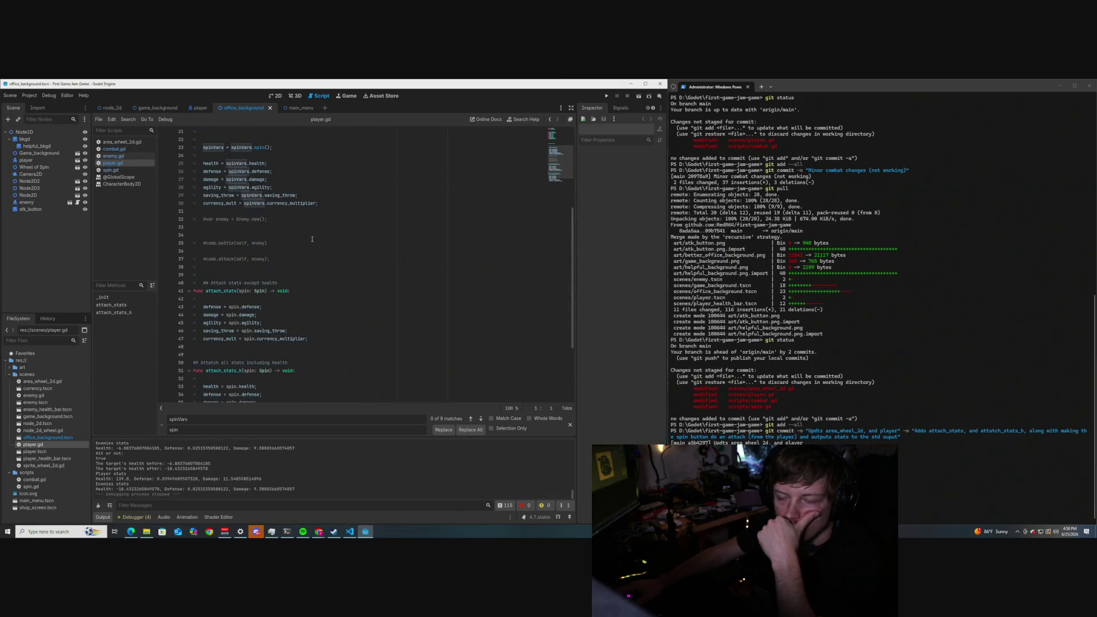
click(121, 142)
scroll(289, 243, down, 3)
scroll(289, 242, up, 4)
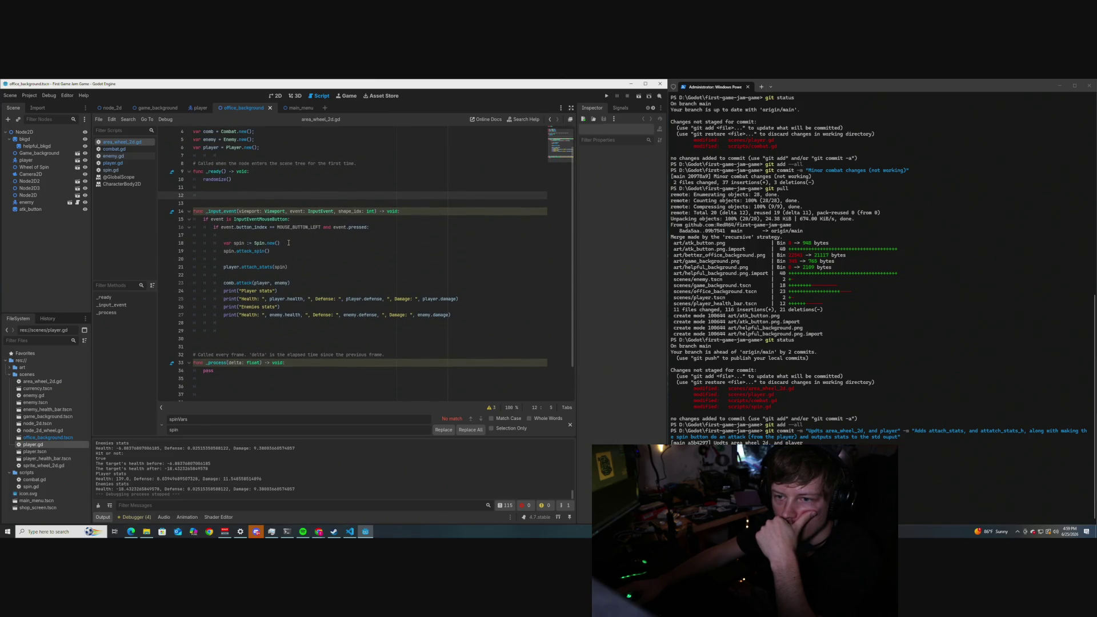
scroll(288, 243, down, 3)
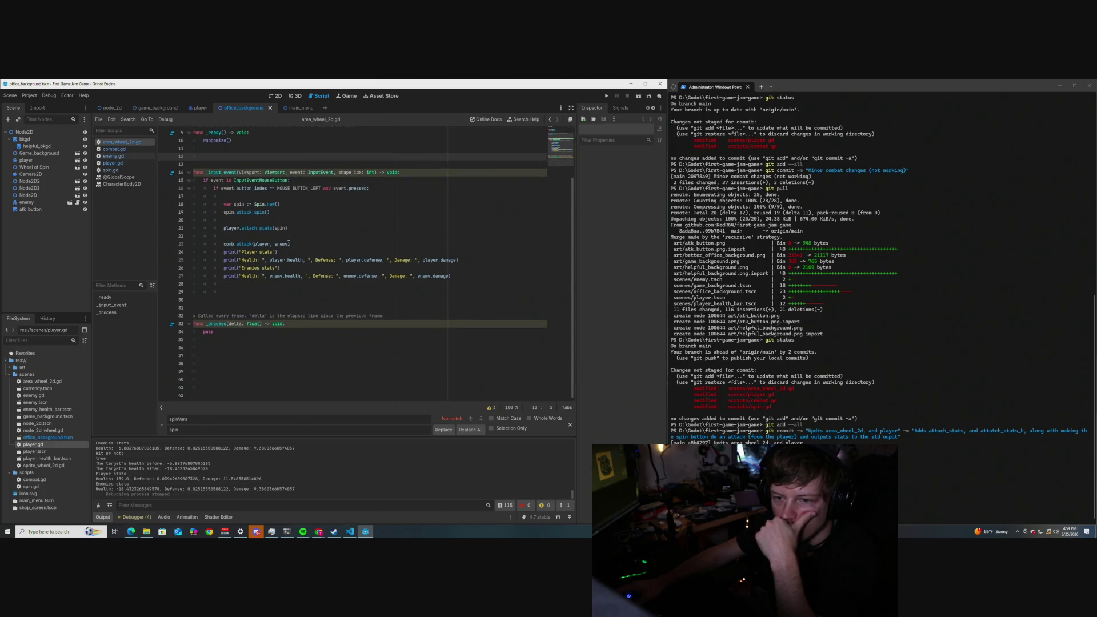
scroll(288, 243, up, 2)
scroll(288, 243, up, 2)
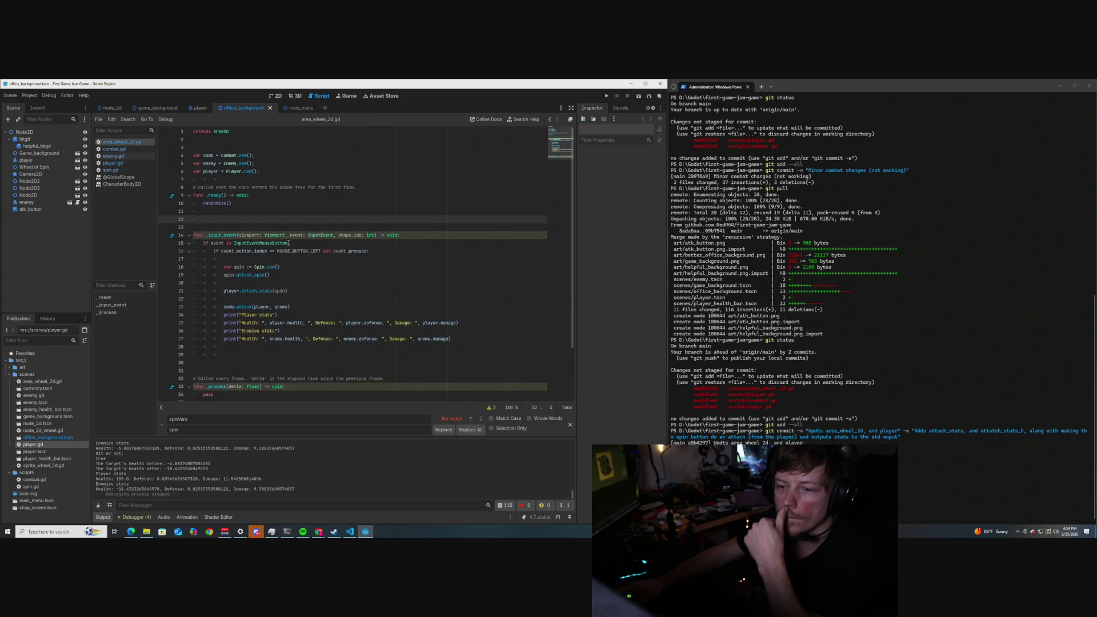
mouse_move(288, 243)
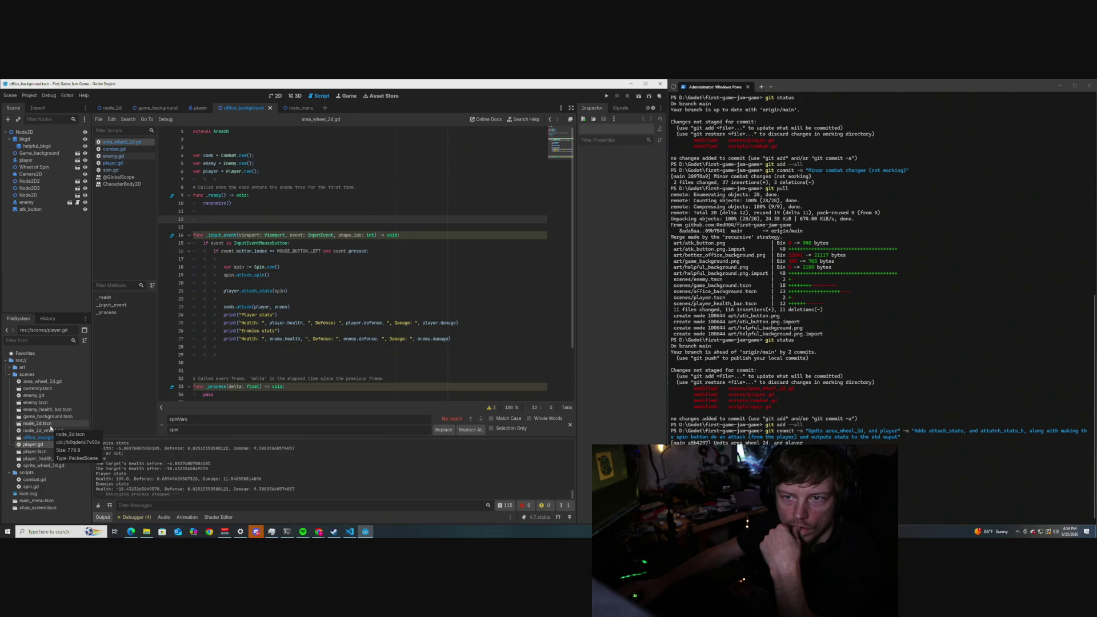
Switch to the node_2d scene and back to office_background.
click(112, 109)
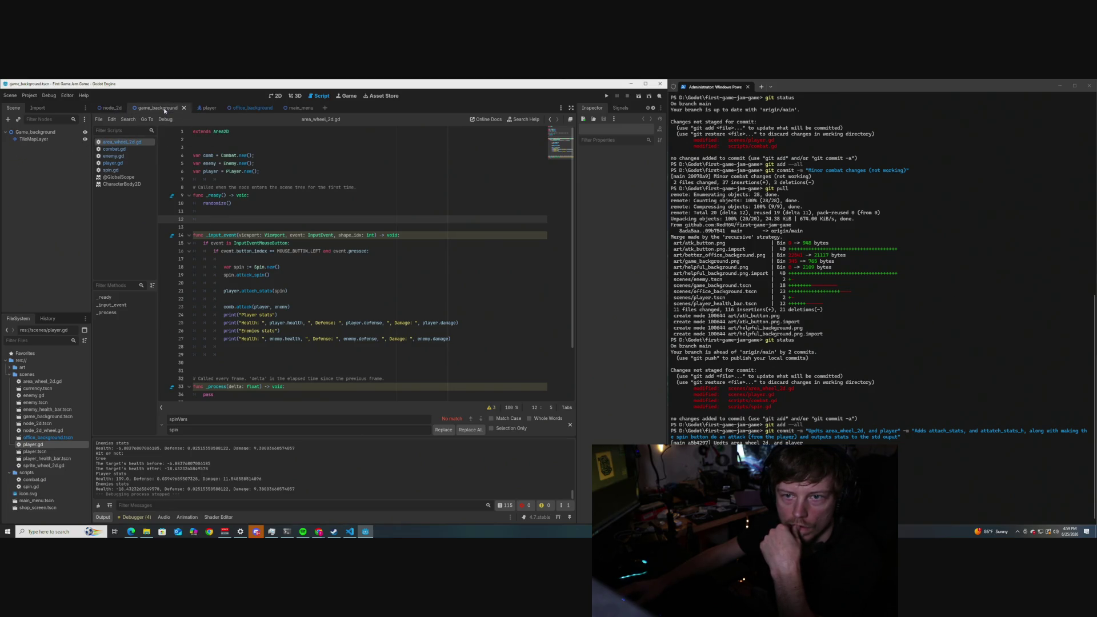
click(251, 109)
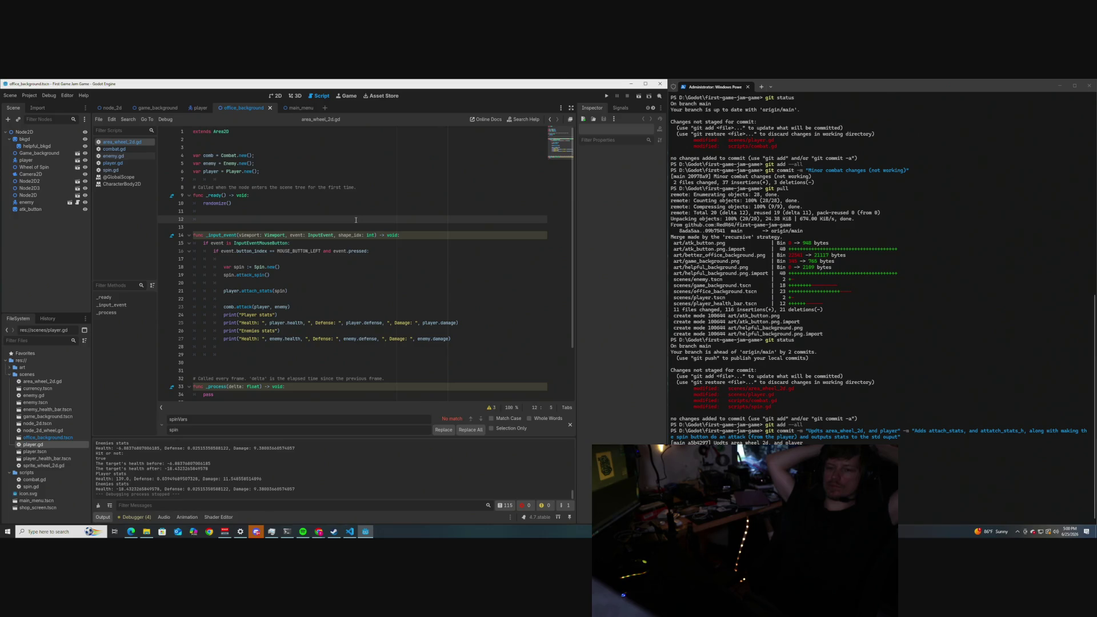
key(alt+Tab)
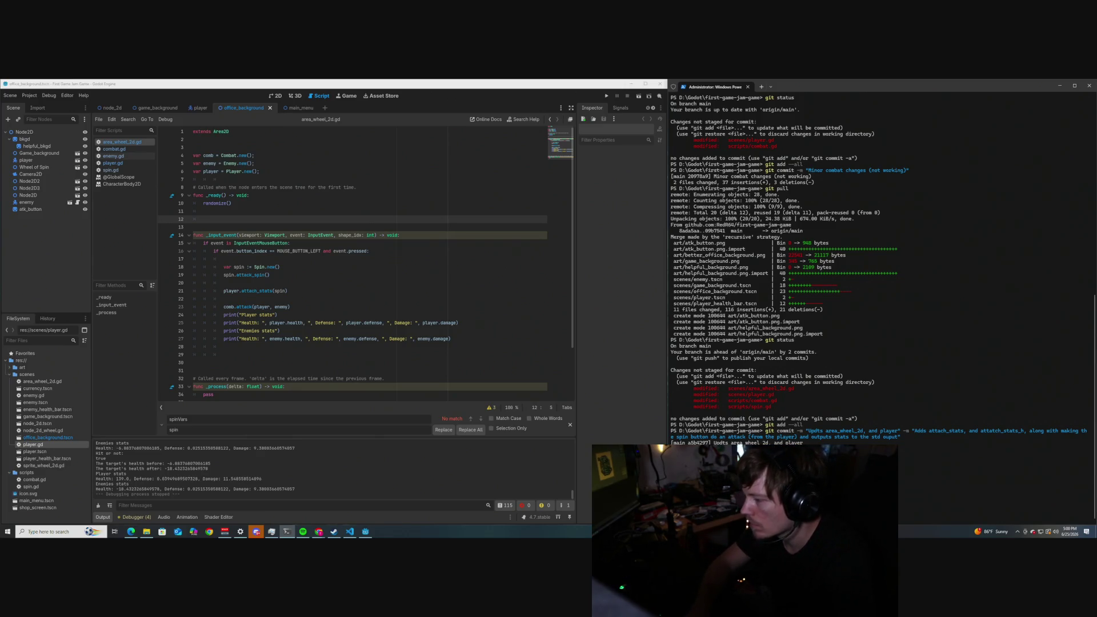
Draft the commit 'Updts damage base and its application' saying damage is now a flat rate, not percentage based.
key(Return)
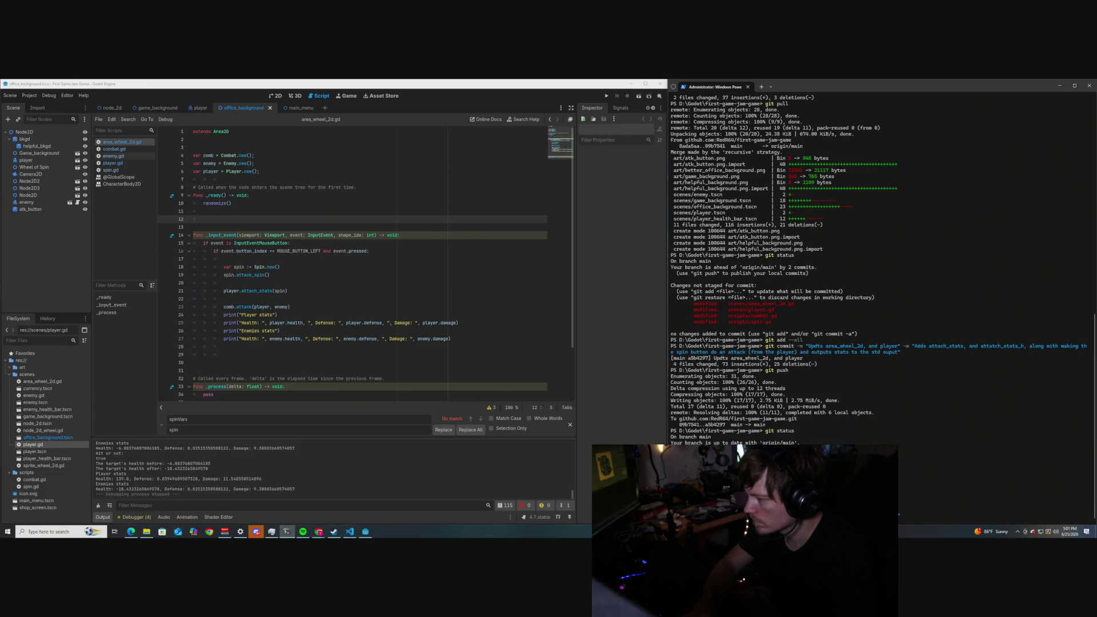
text(cation)
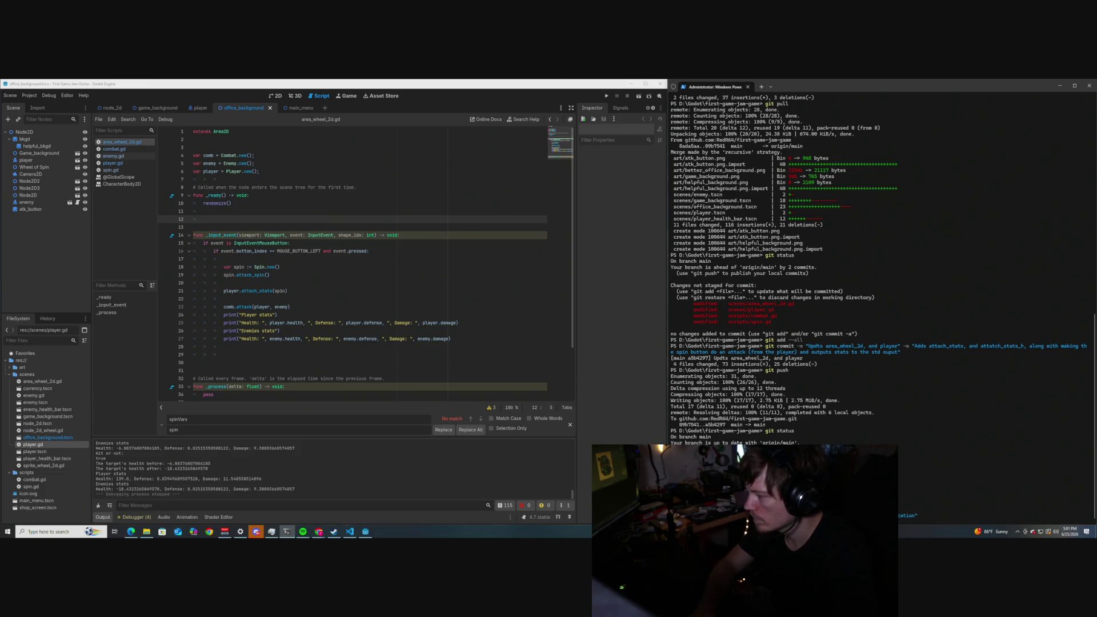
text( -m "")
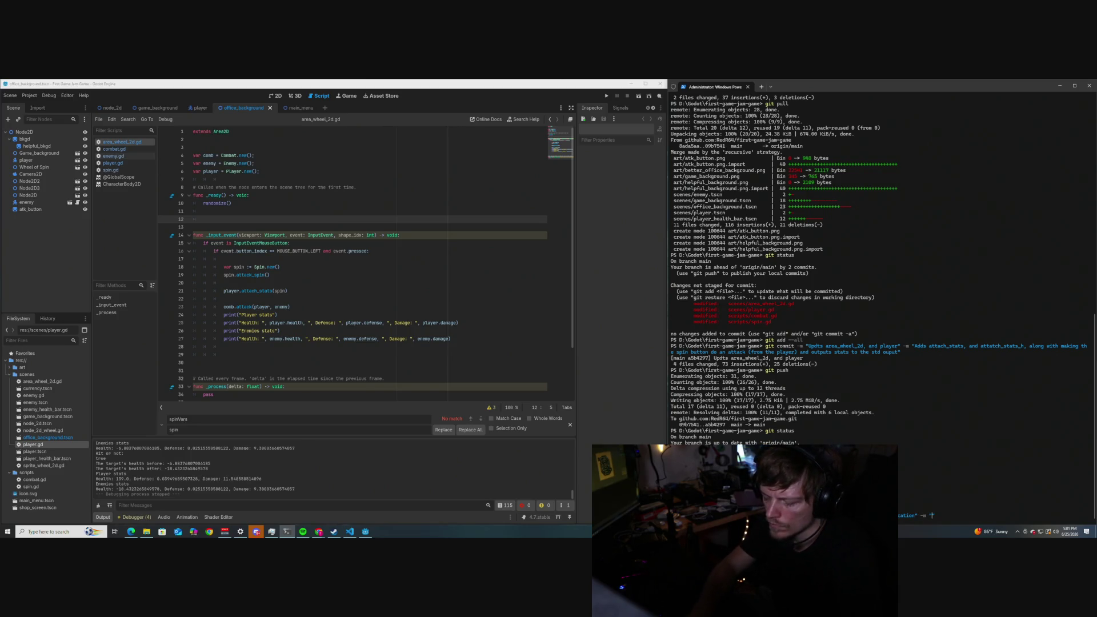
text(Damage is no longer )
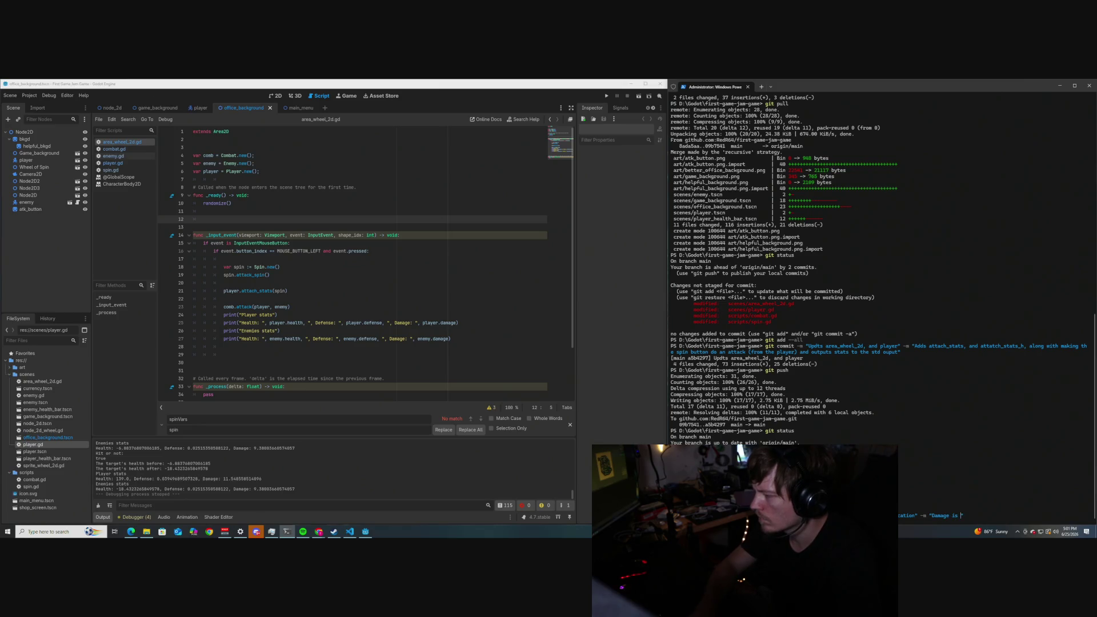
text(percen)
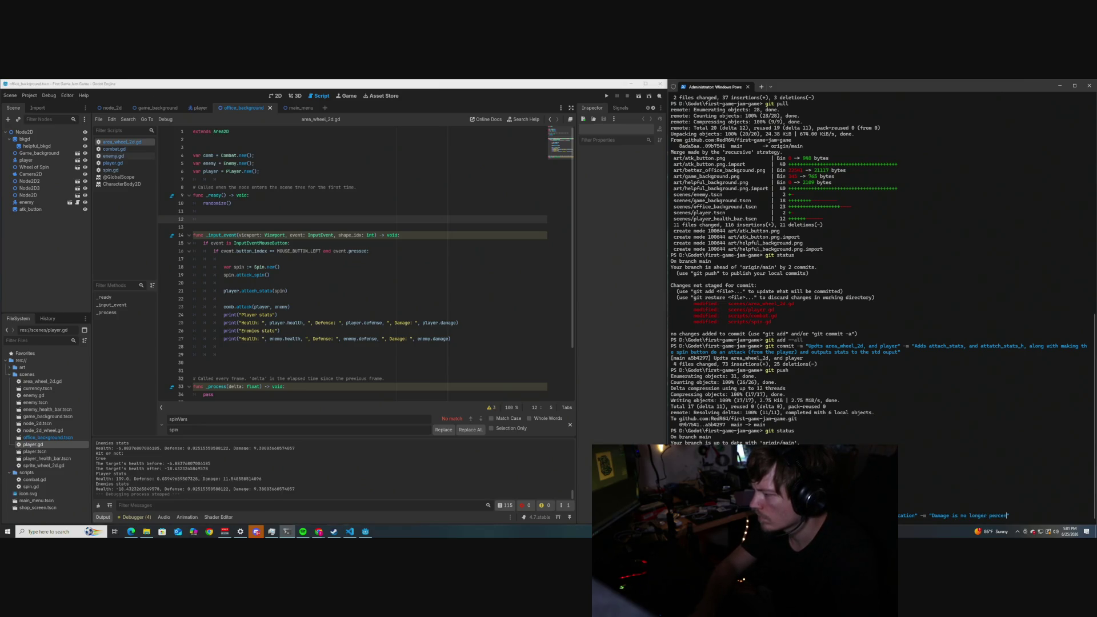
text(tagbased and is a)
text(flat rat)
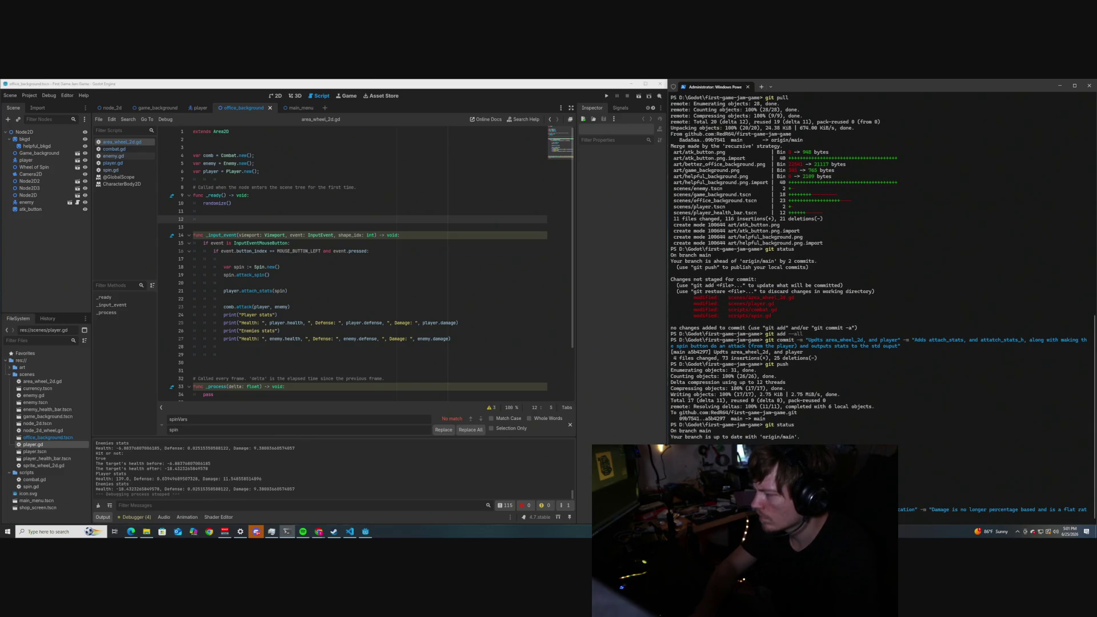
text(e")
key(Return)
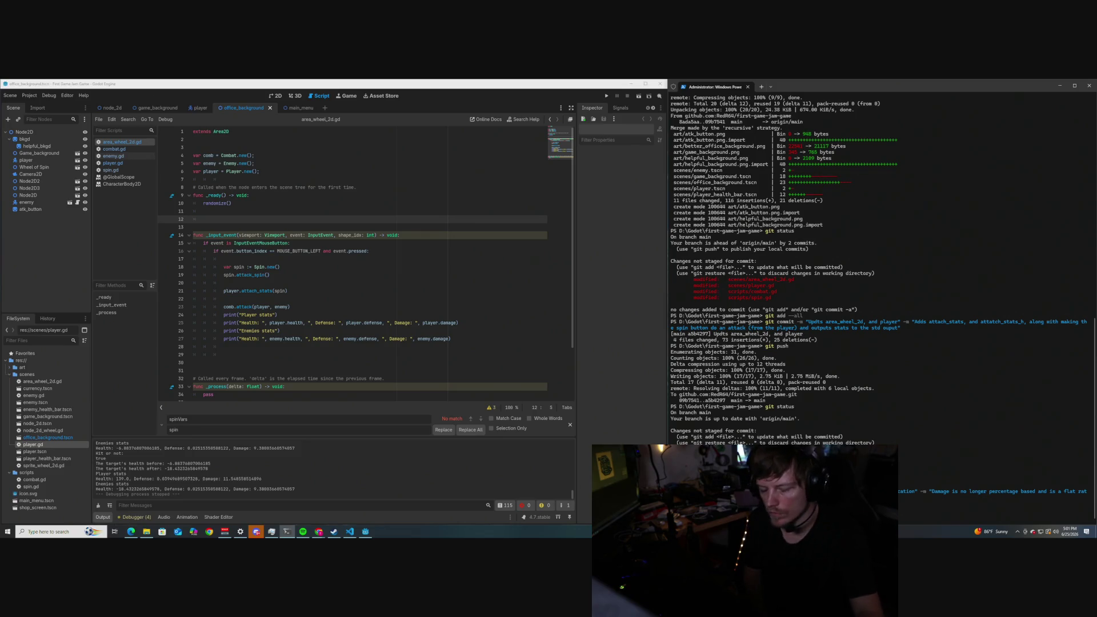
key(XF86AudioNext)
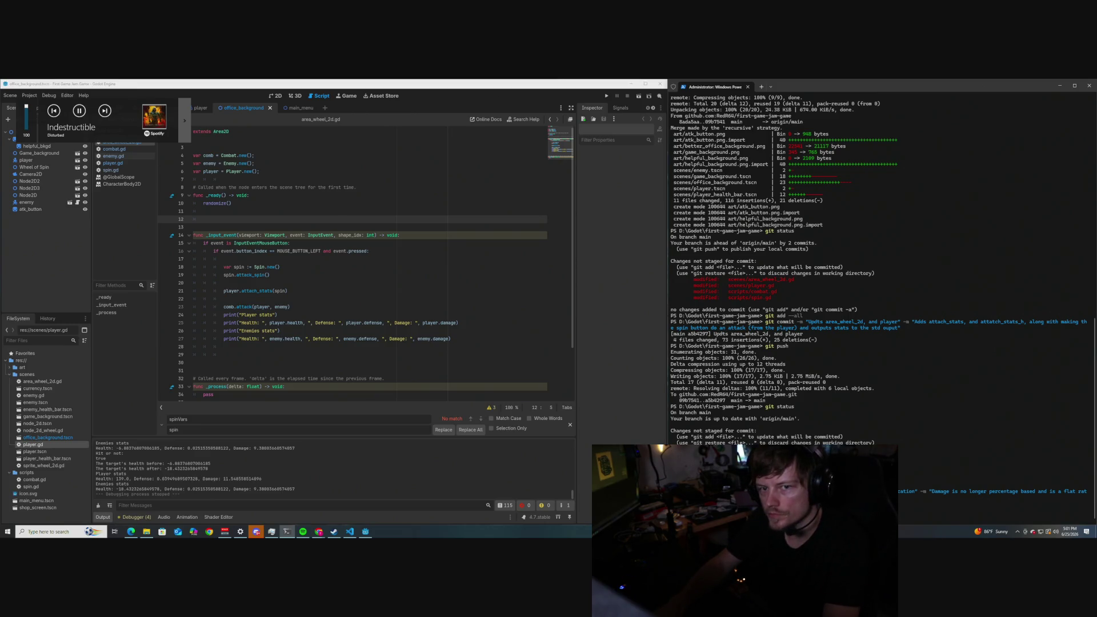
key(XF86AudioNext)
key(XF86AudioNext)
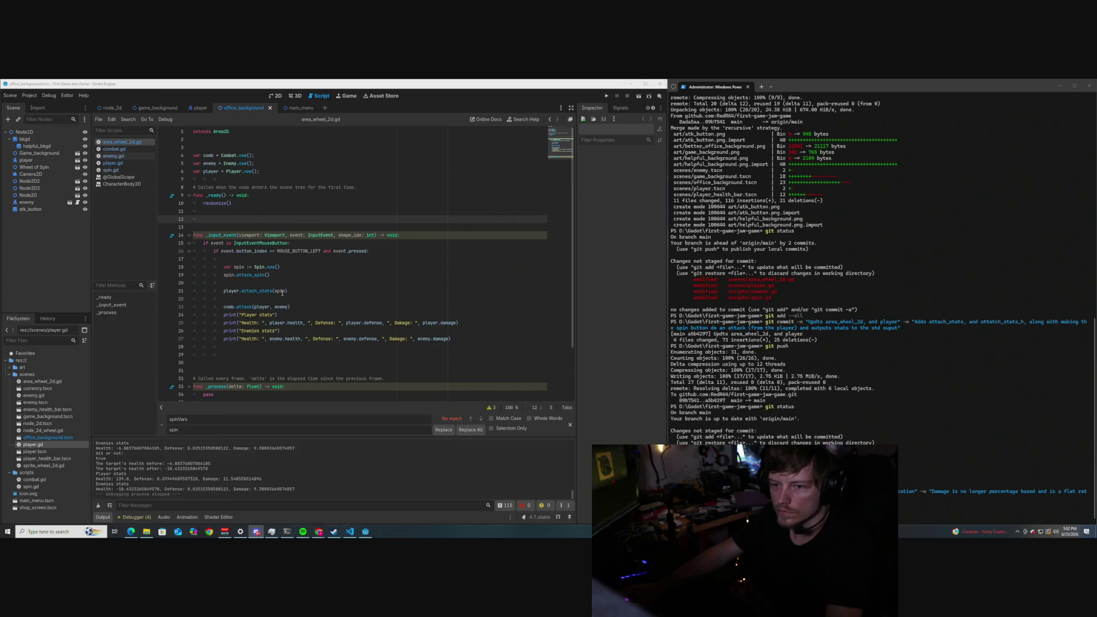
Run the 'Updts damage base and its application' commit in PowerShell, then launch the game with F5.
scroll(292, 276, down, 2)
click(289, 243)
scroll(292, 276, up, 1)
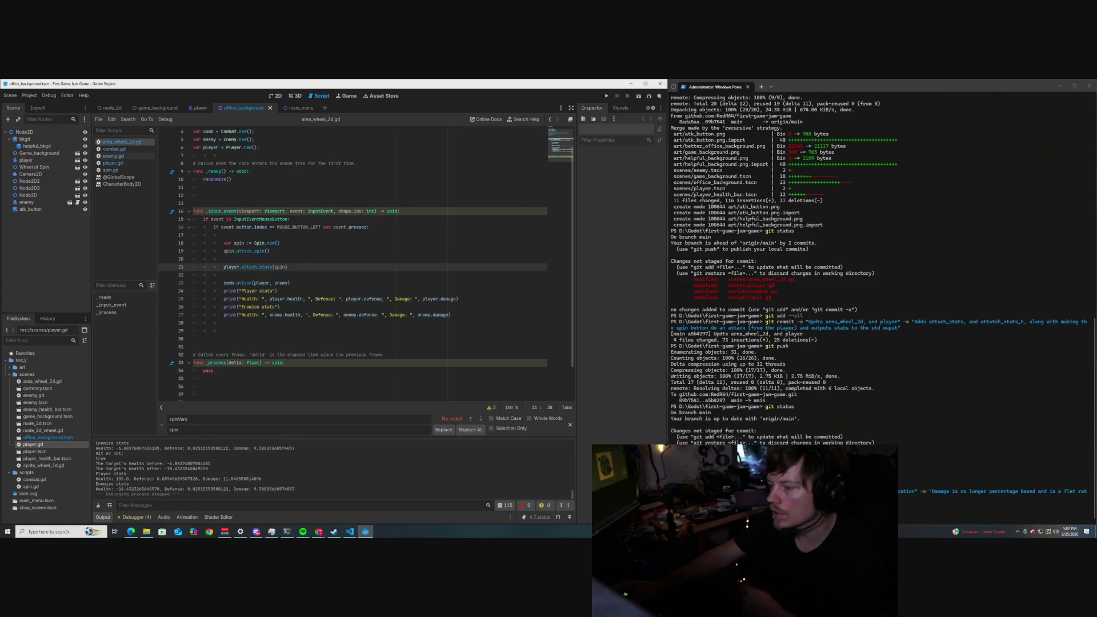
key(alt+Tab)
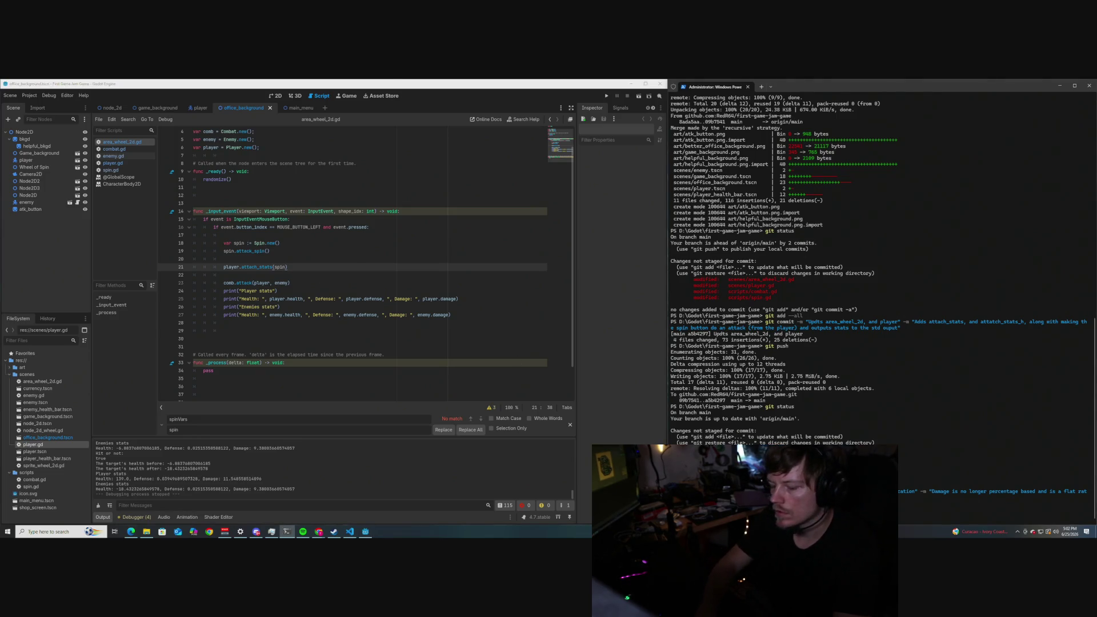
key(Return)
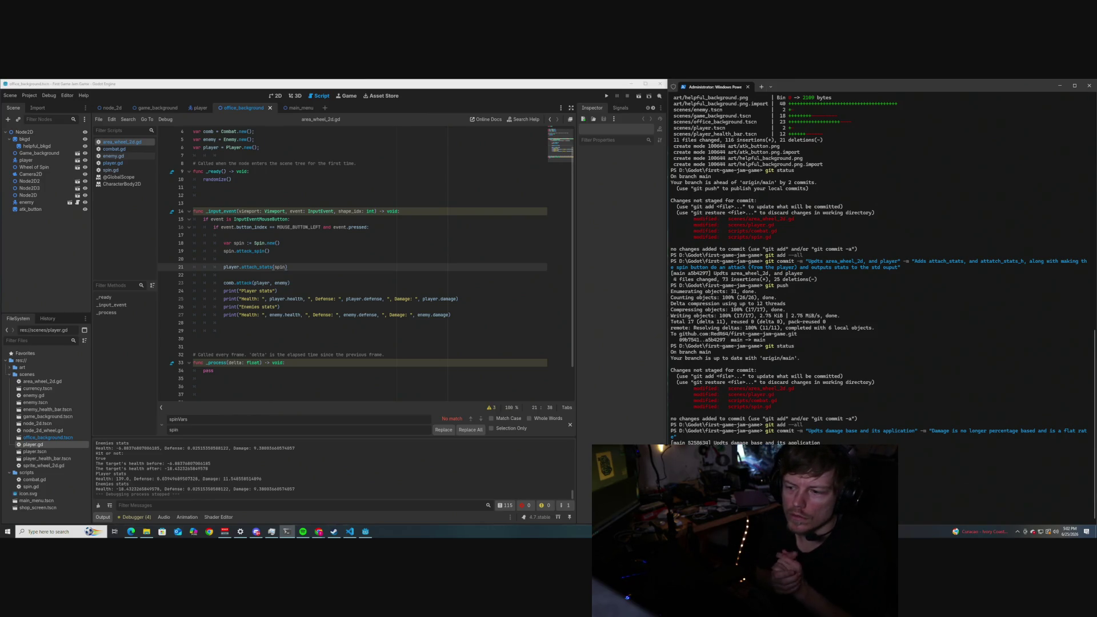
key(F5)
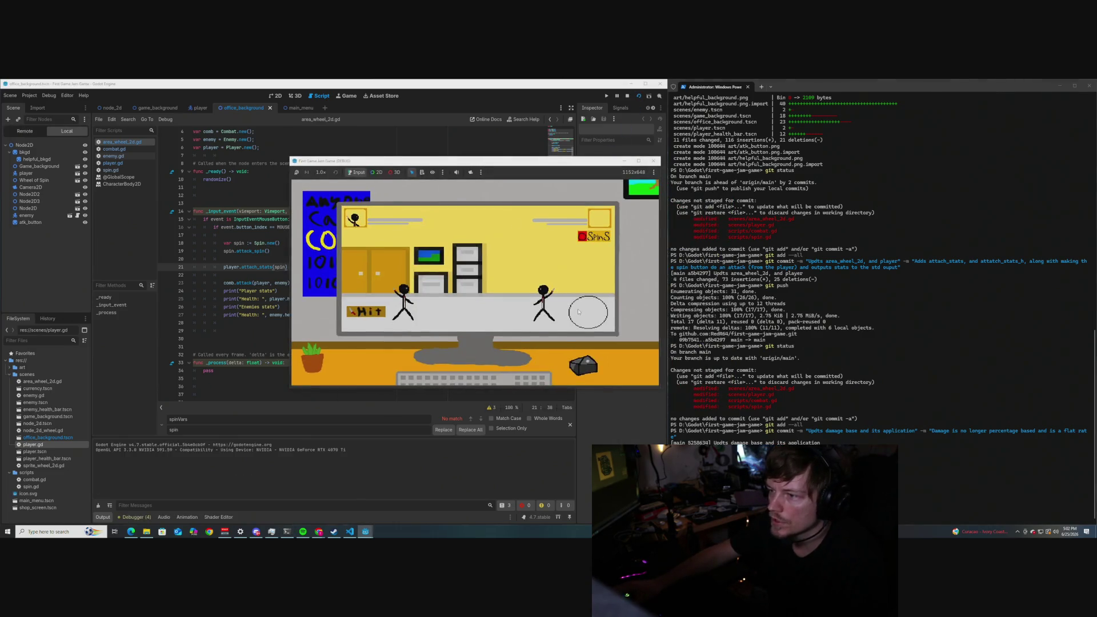
Spin the wheel four times to check the new damage values, then close the game.
click(587, 313)
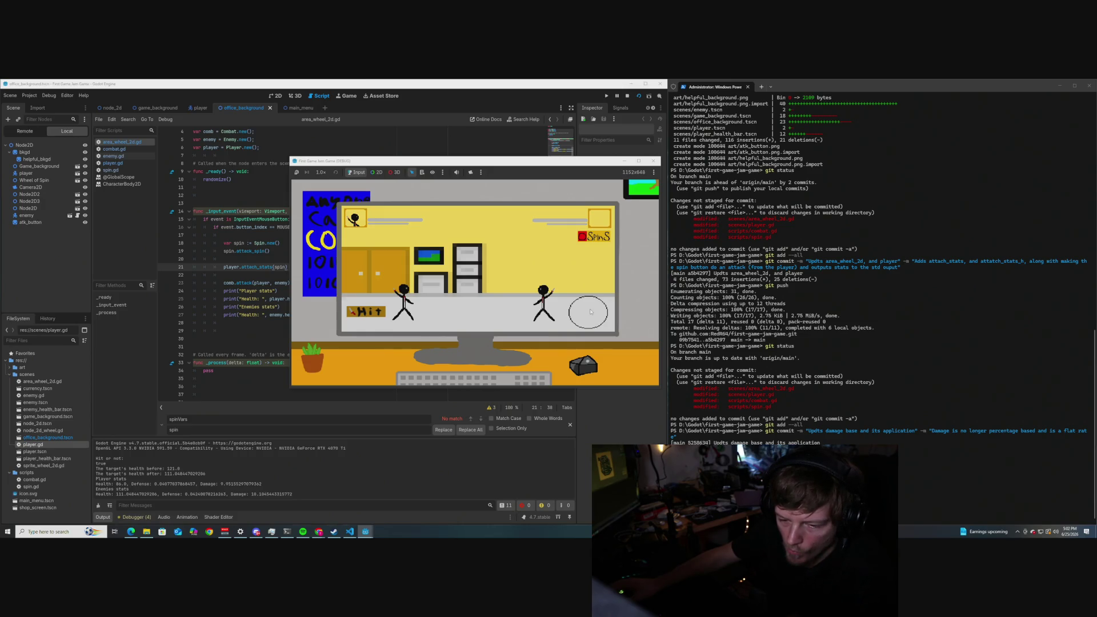
click(591, 311)
click(590, 311)
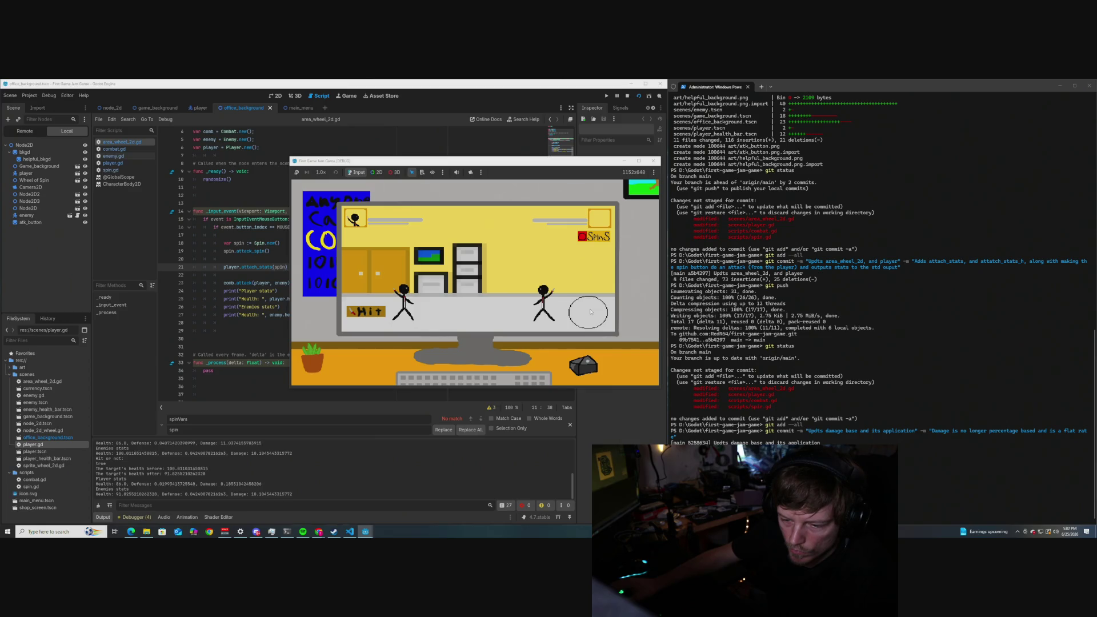
click(591, 311)
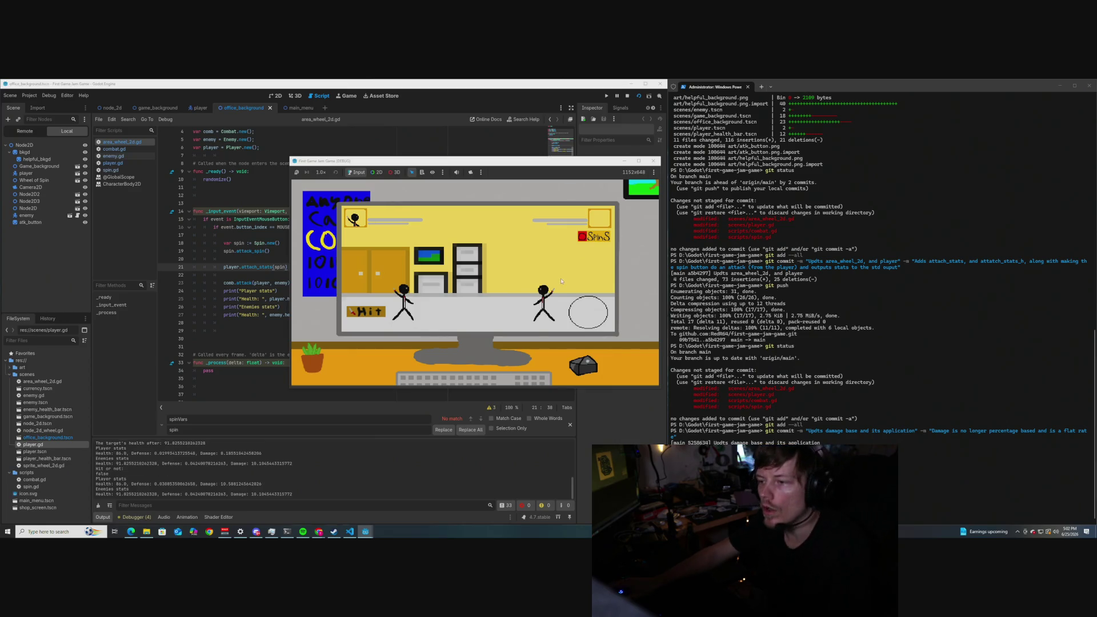
click(653, 161)
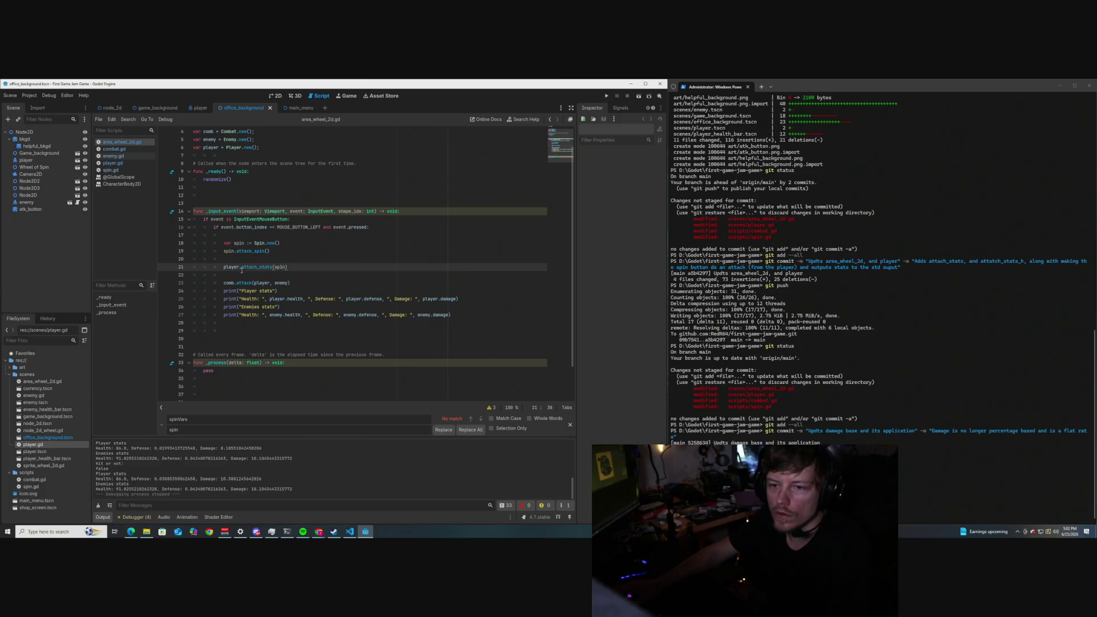
Open the combat.gd script.
scroll(264, 261, up, 1)
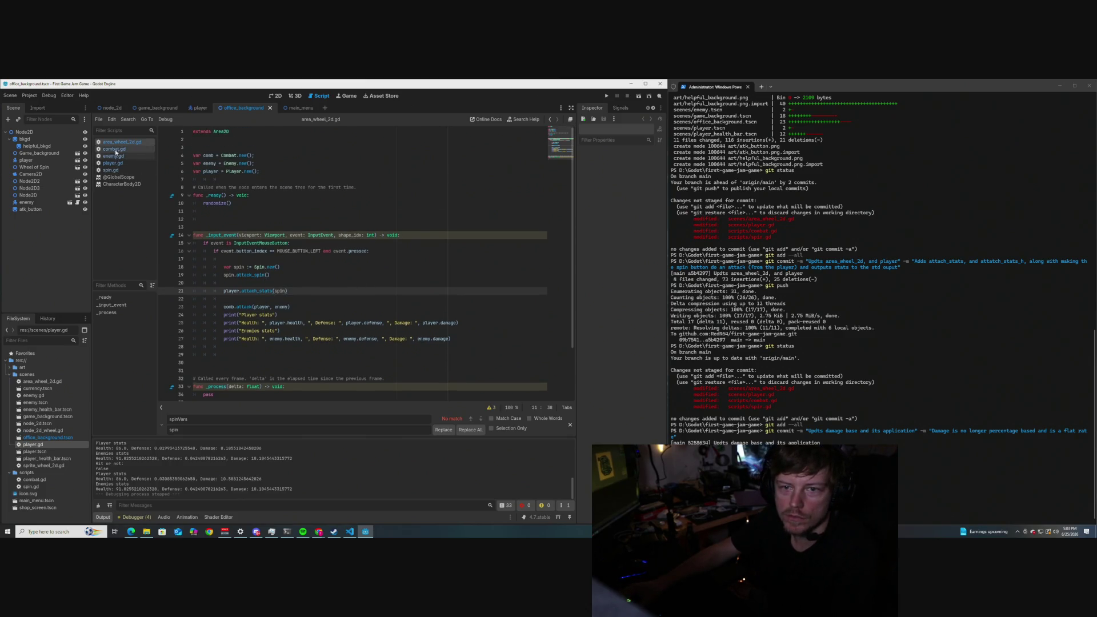
scroll(117, 166, down, 1)
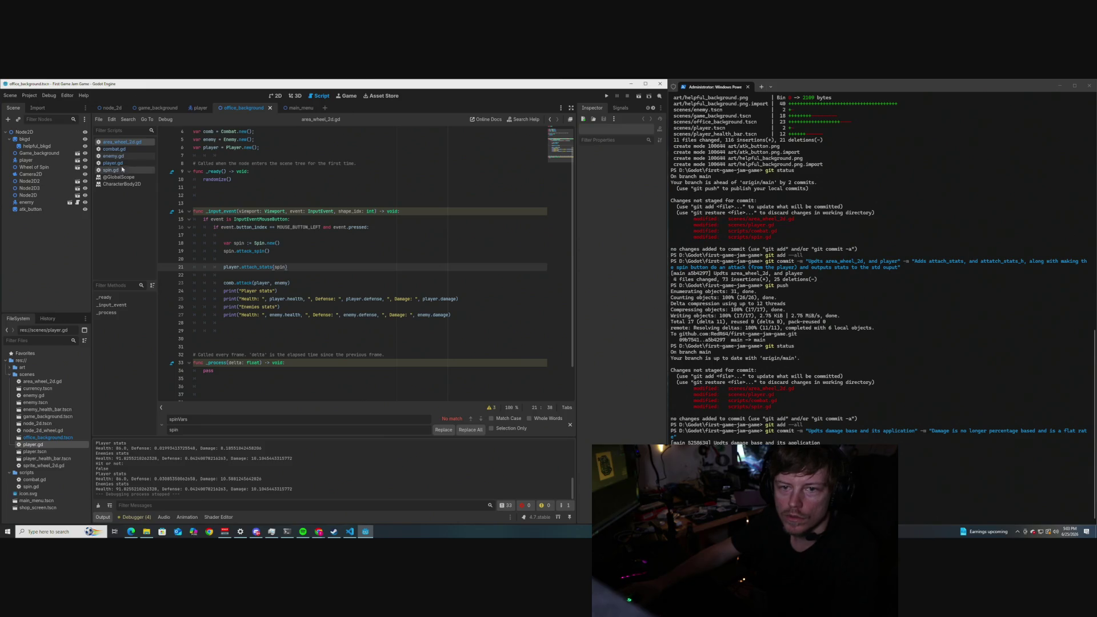
click(114, 149)
scroll(295, 272, down, 5)
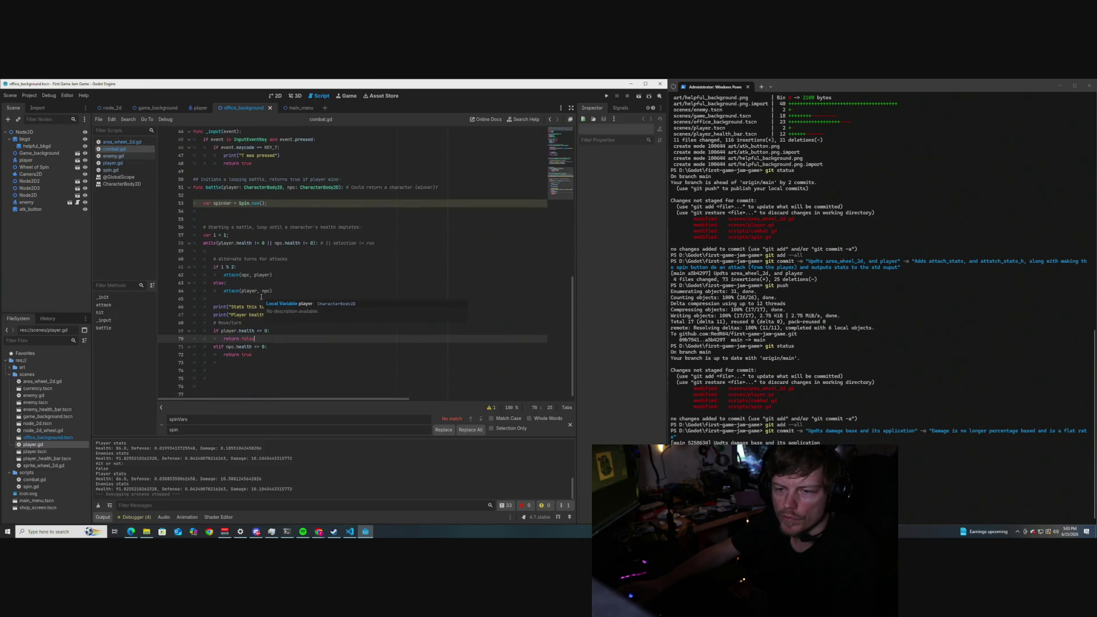
scroll(283, 280, up, 3)
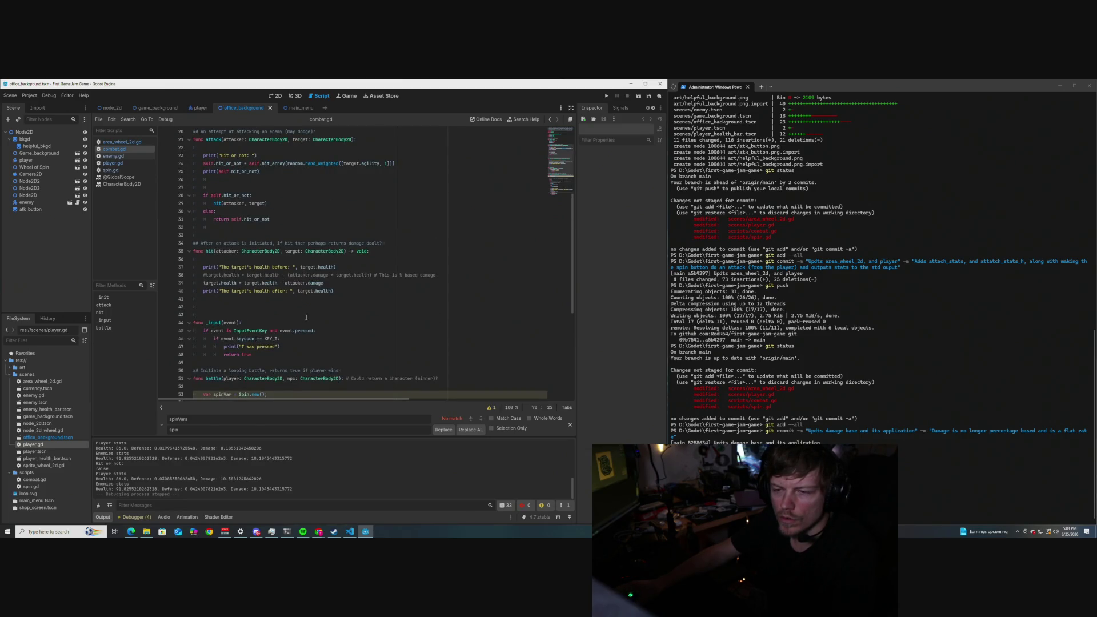
Make the health line subtract attacker.damage - (attacker.damage * target.defense), and save.
click(285, 283)
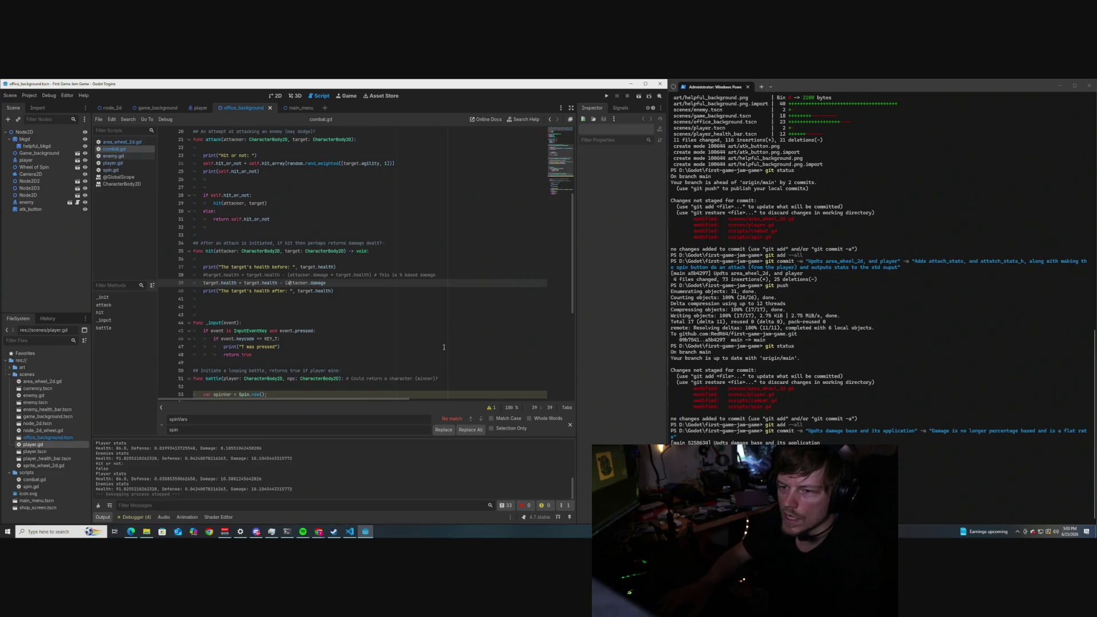
key(Right)
key(Right)
key(Right)
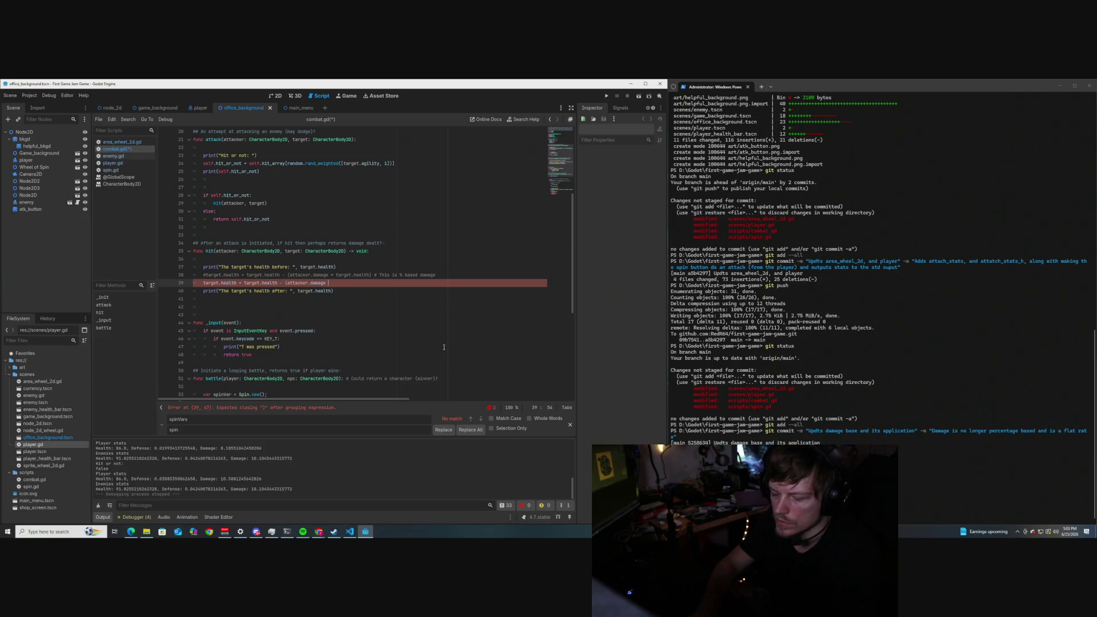
text(- ()
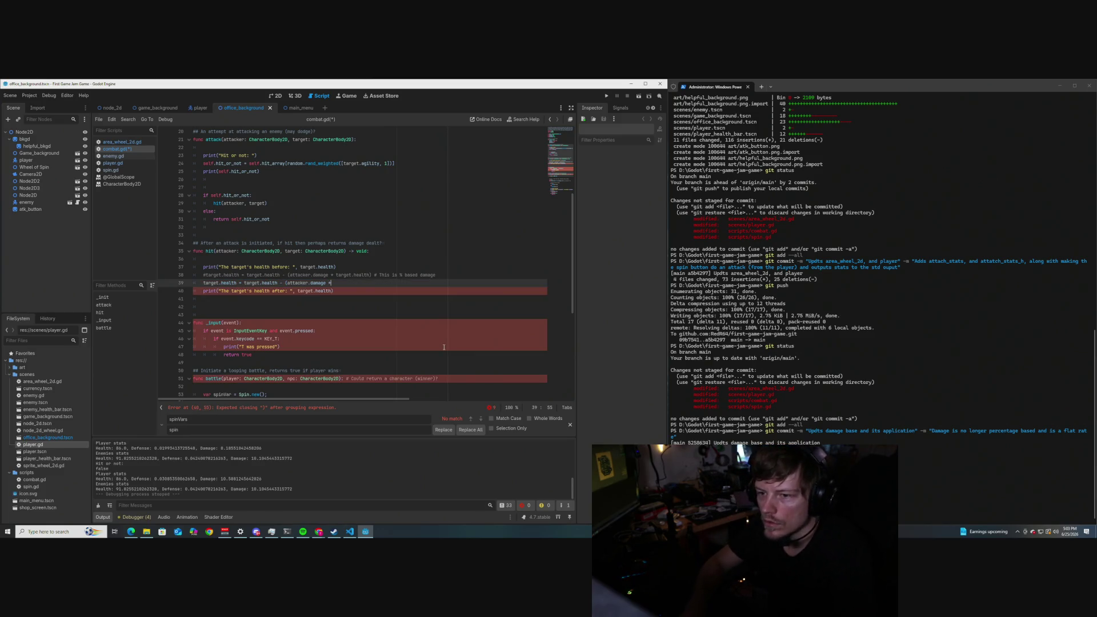
text(a)
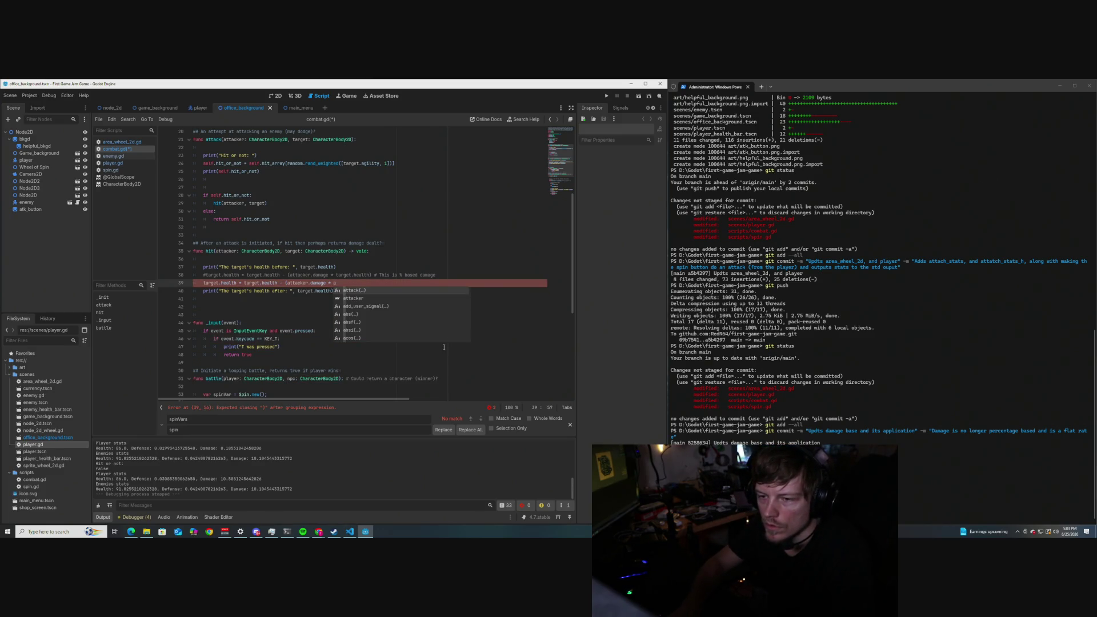
key(BackSpace)
text(defe)
key(BackSpace)
key(BackSpace)
key(BackSpace)
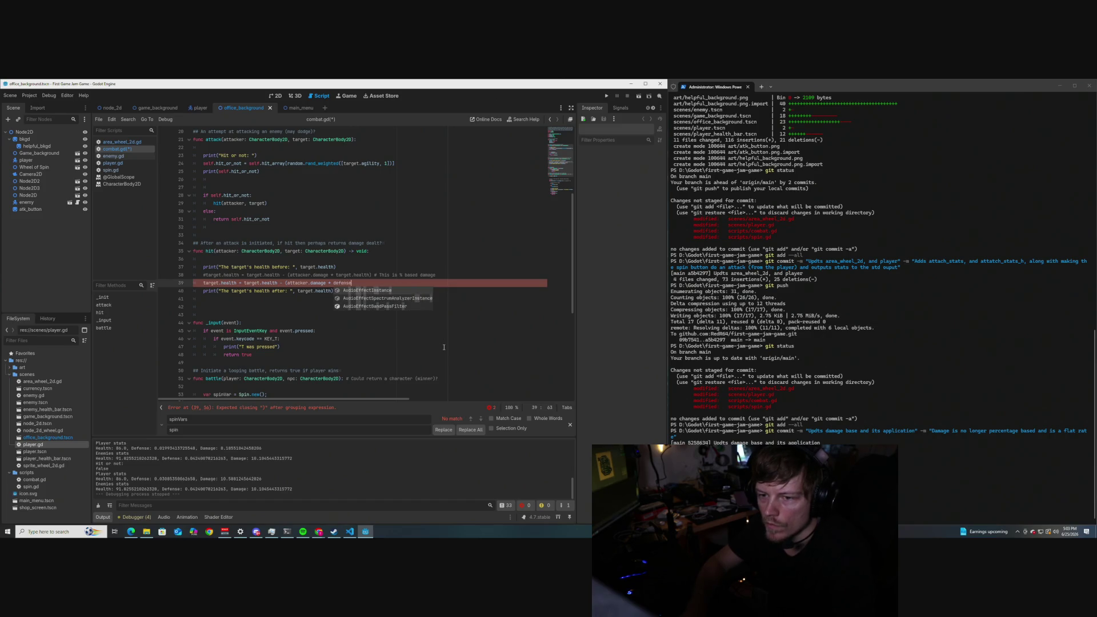
text(target)
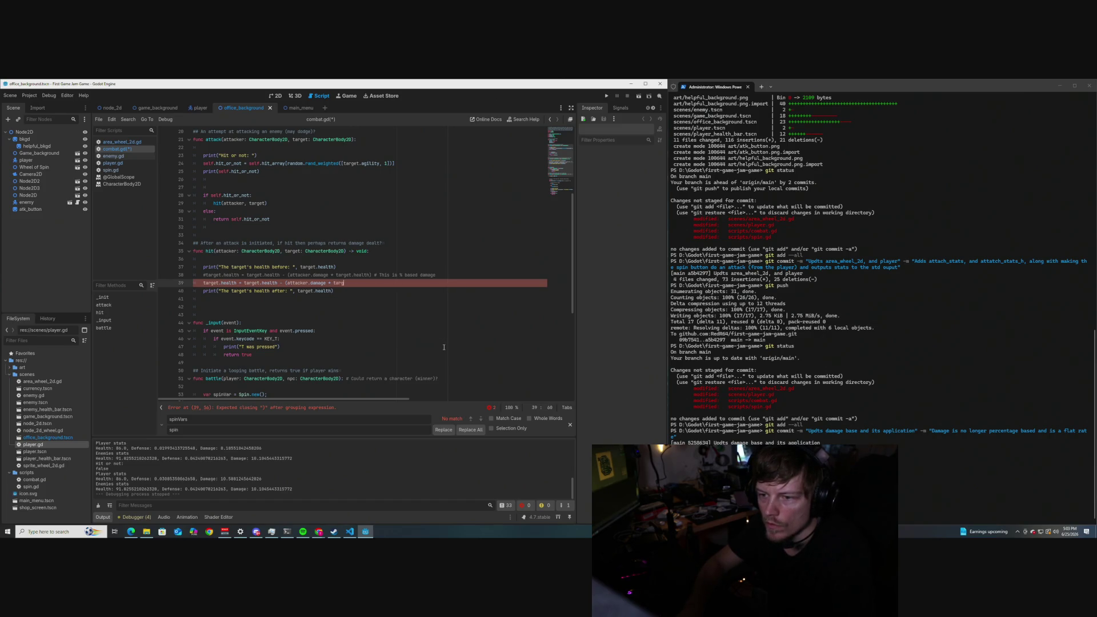
text(.defense)
text())
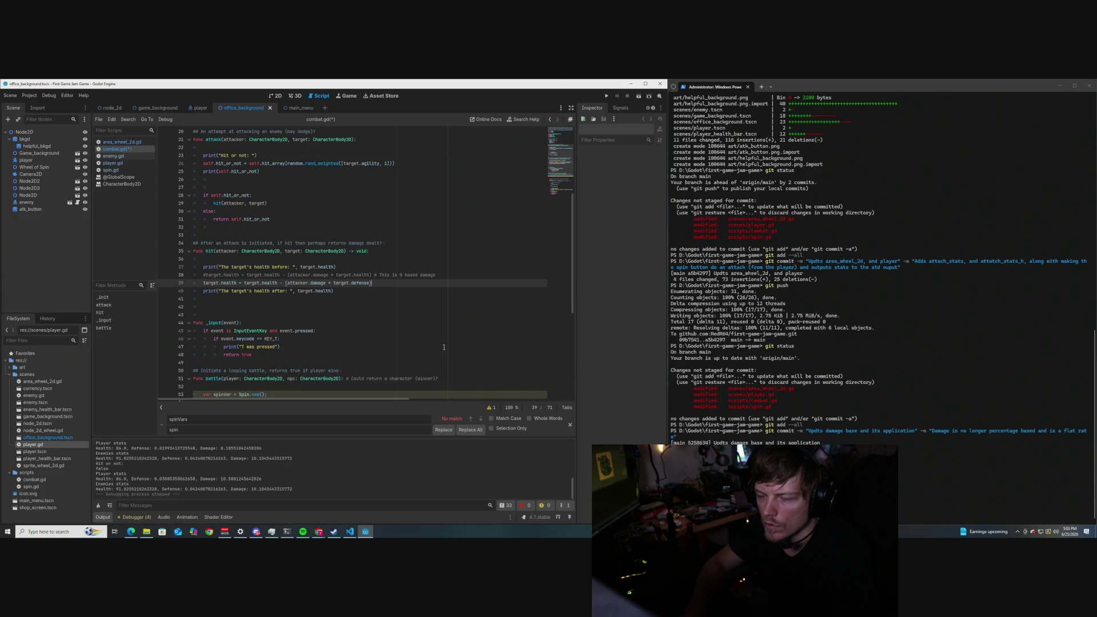
key(Left)
key(Left)
key(Left)
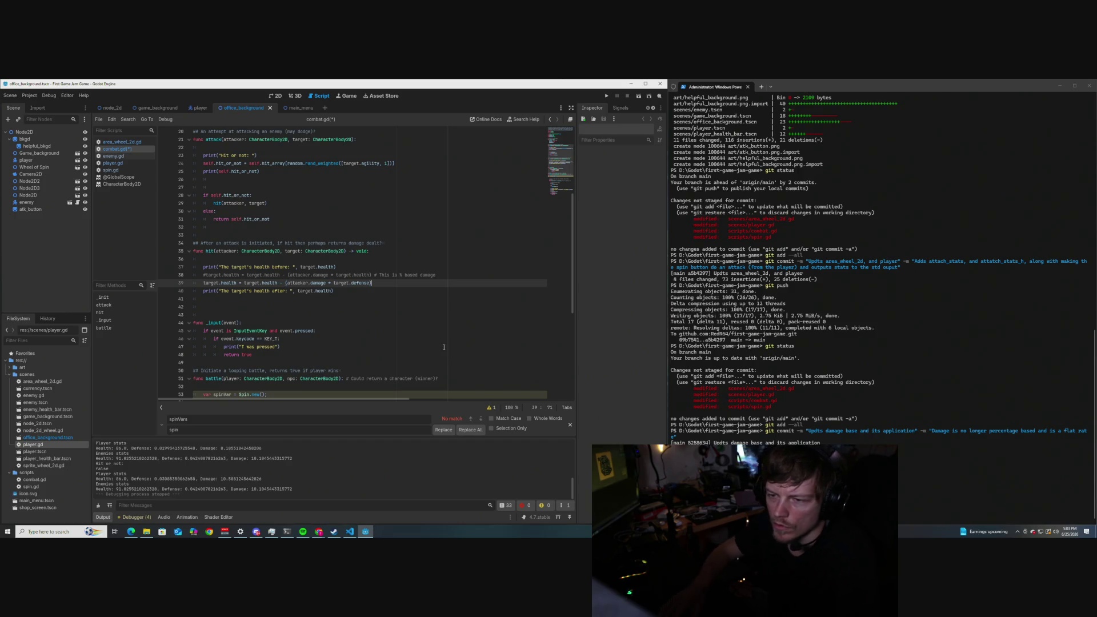
key(Left)
key(Left)
key(Left)
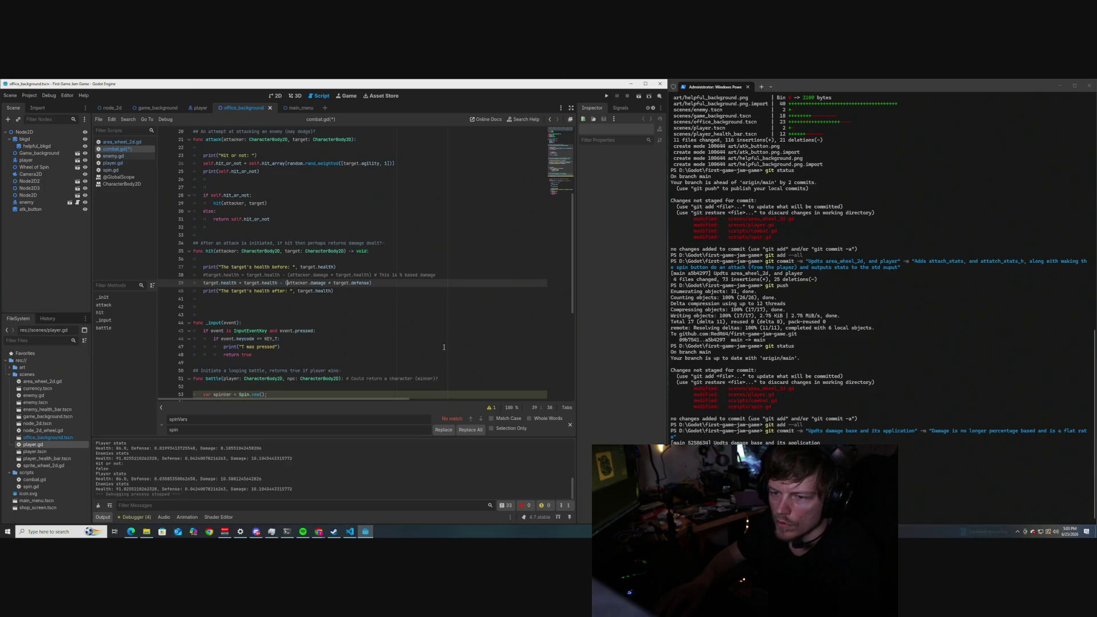
text(()
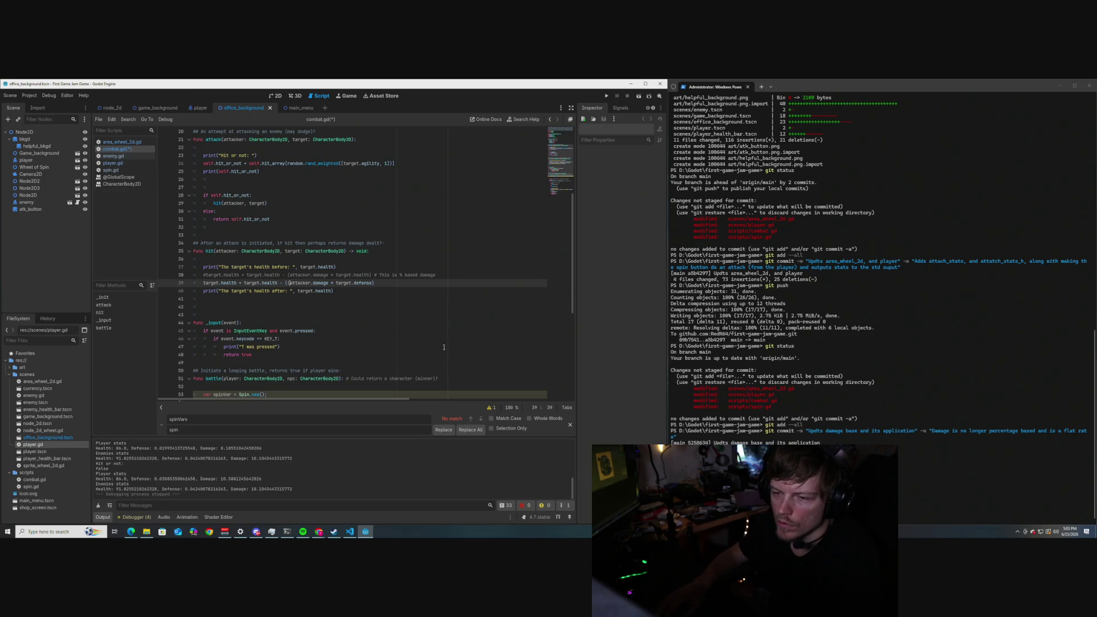
key(Right)
key(Right)
key(Right)
key(End)
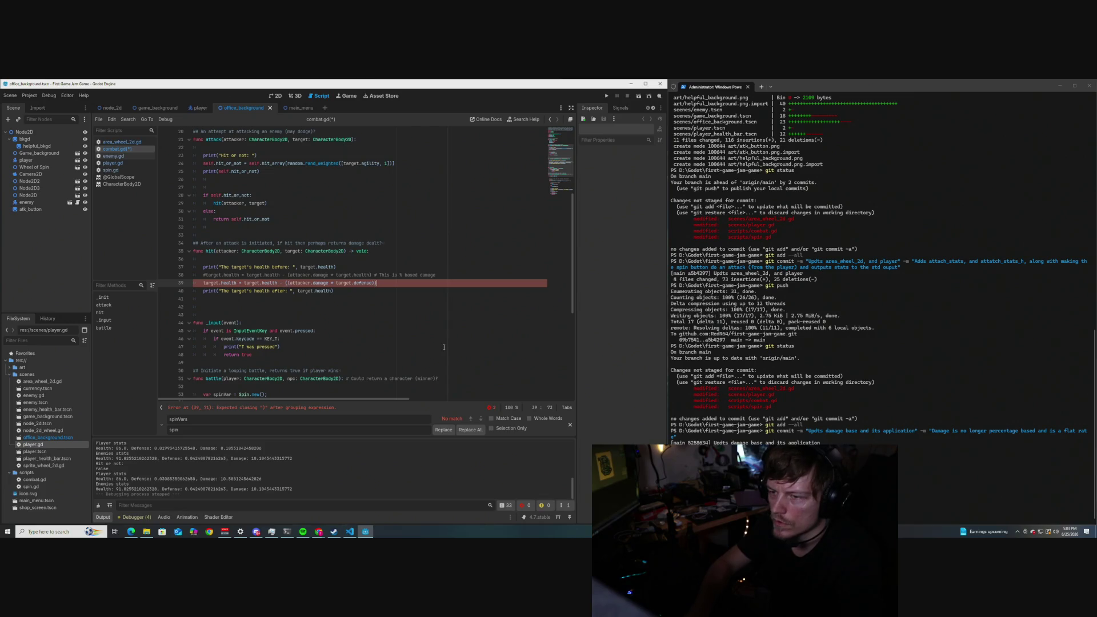
text())
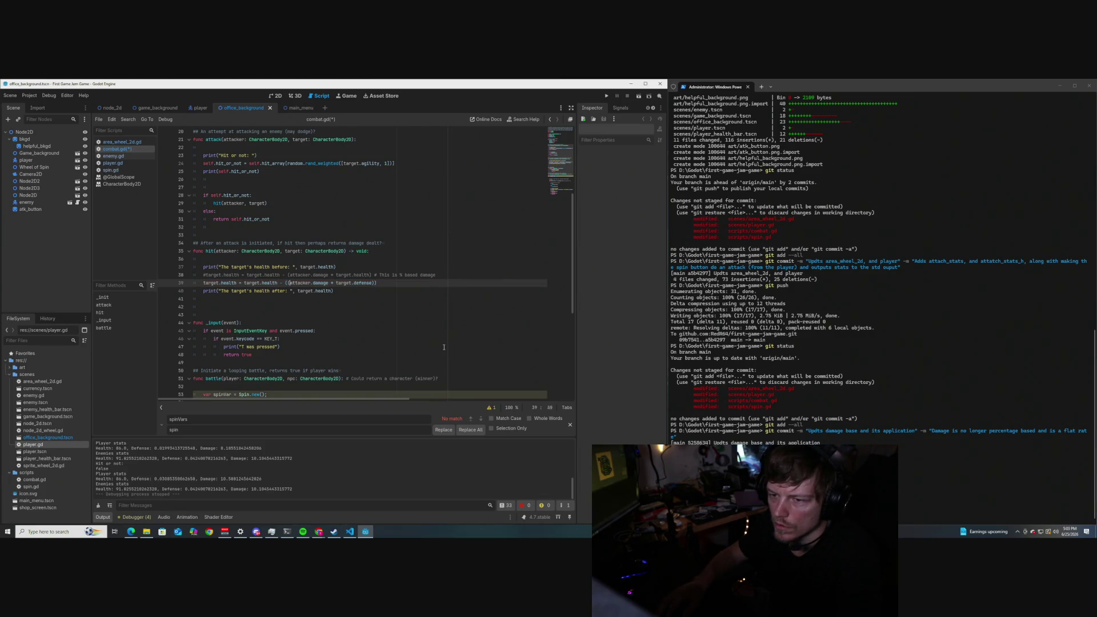
text(attacker)
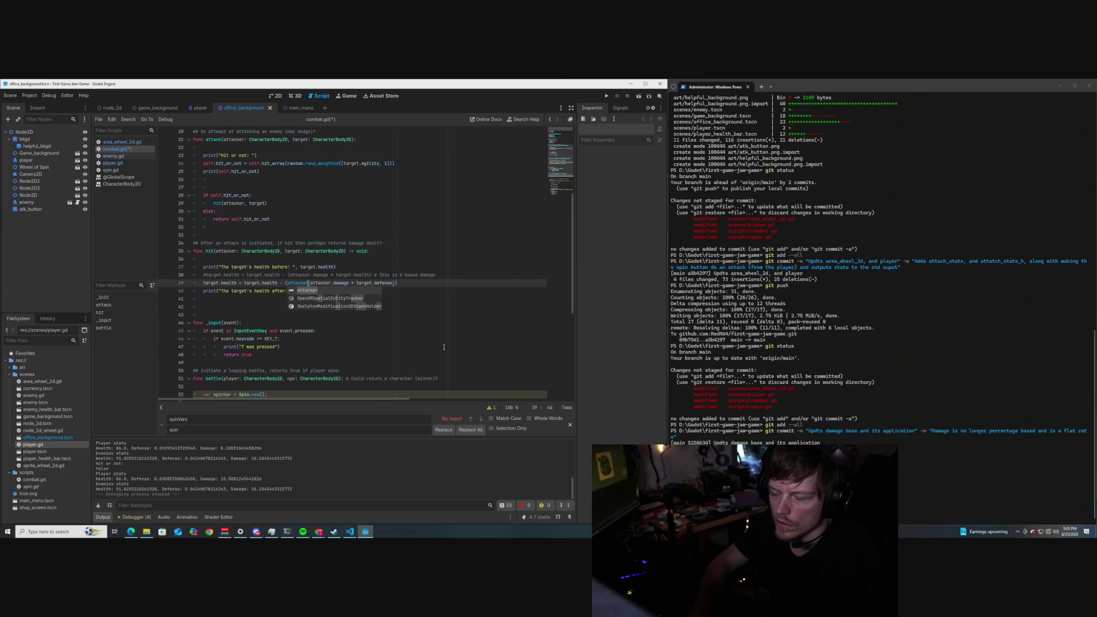
text(.damage )
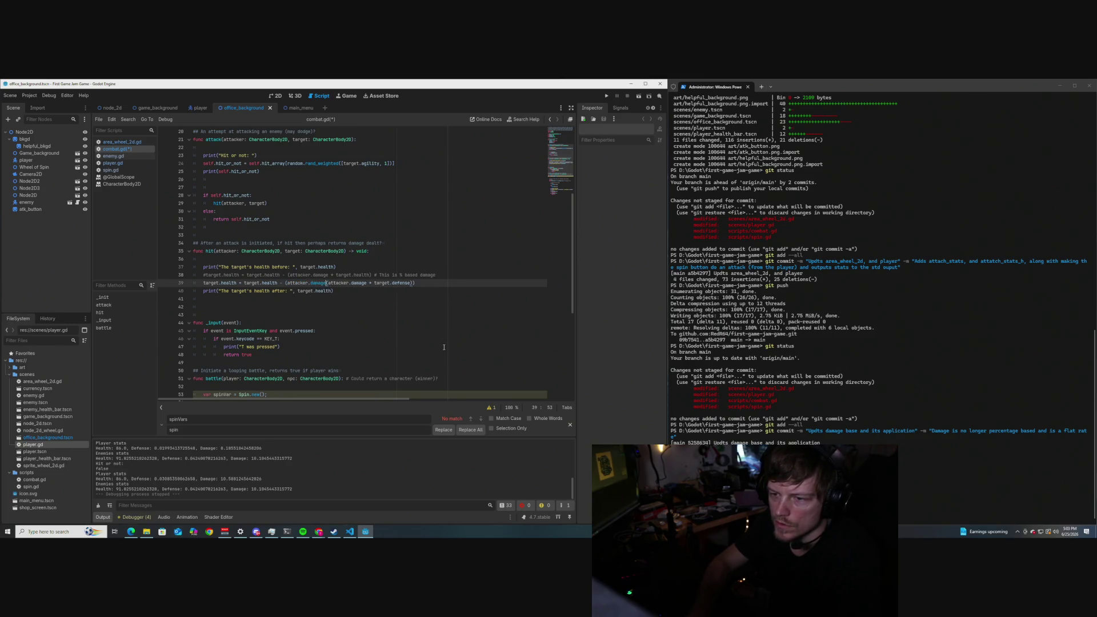
text(-)
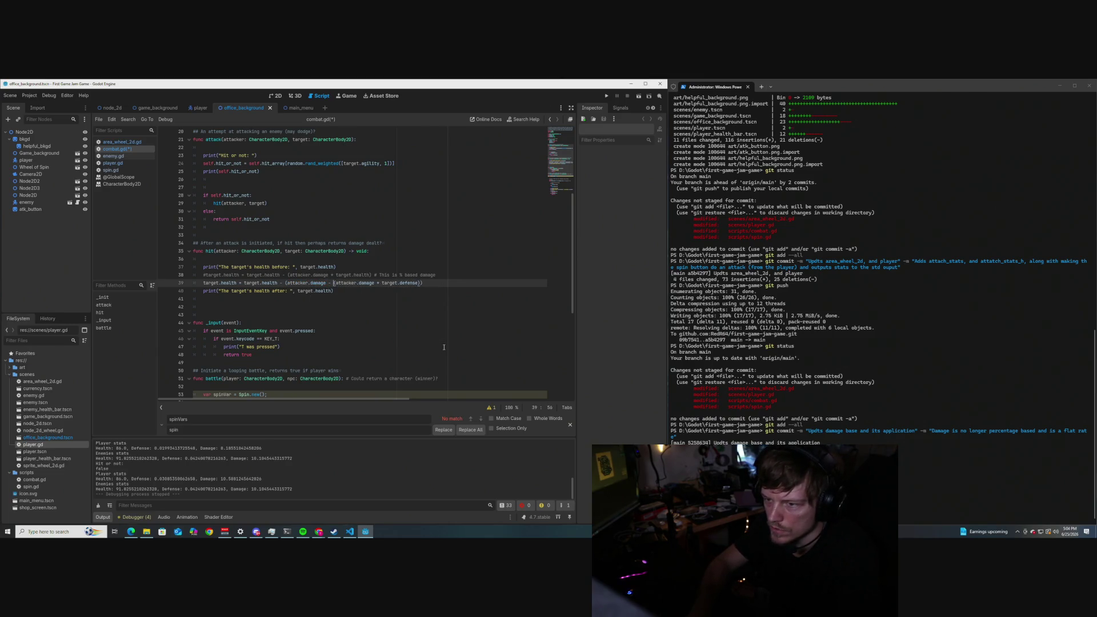
click(343, 300)
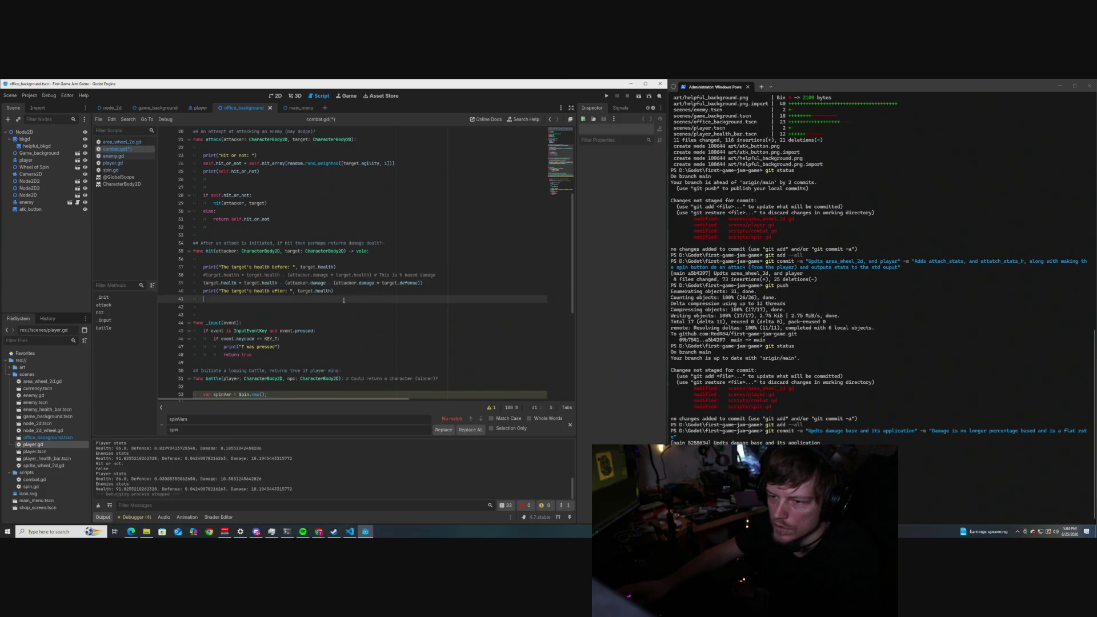
key(ctrl+s)
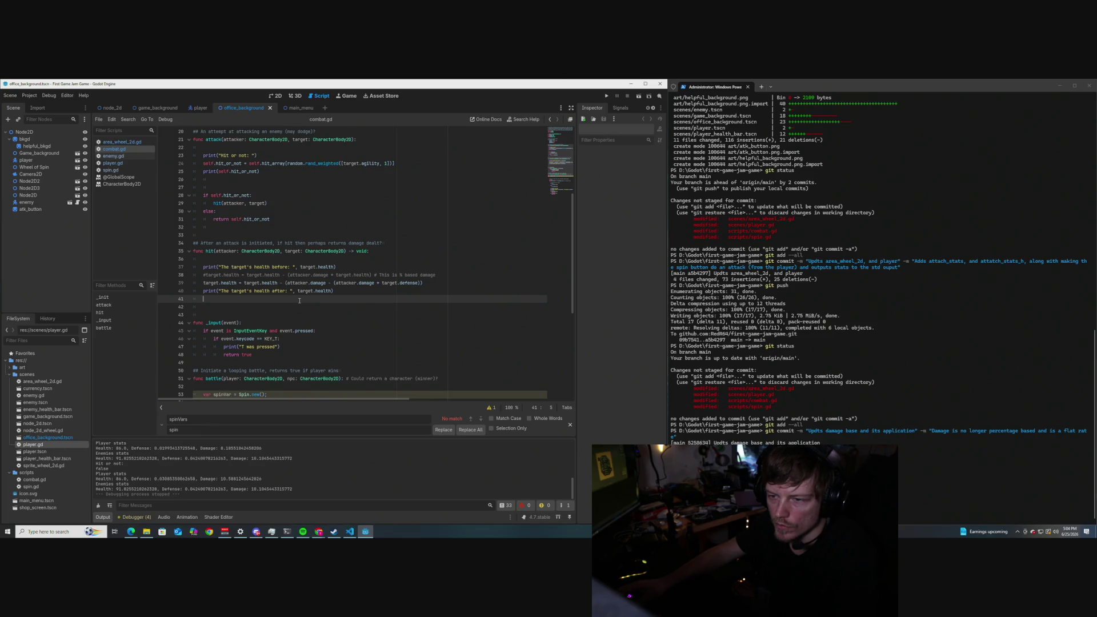
Add print("The attackers damage: ", ...) with that copied expression below the health-before print, and save.
drag(421, 283, 303, 283)
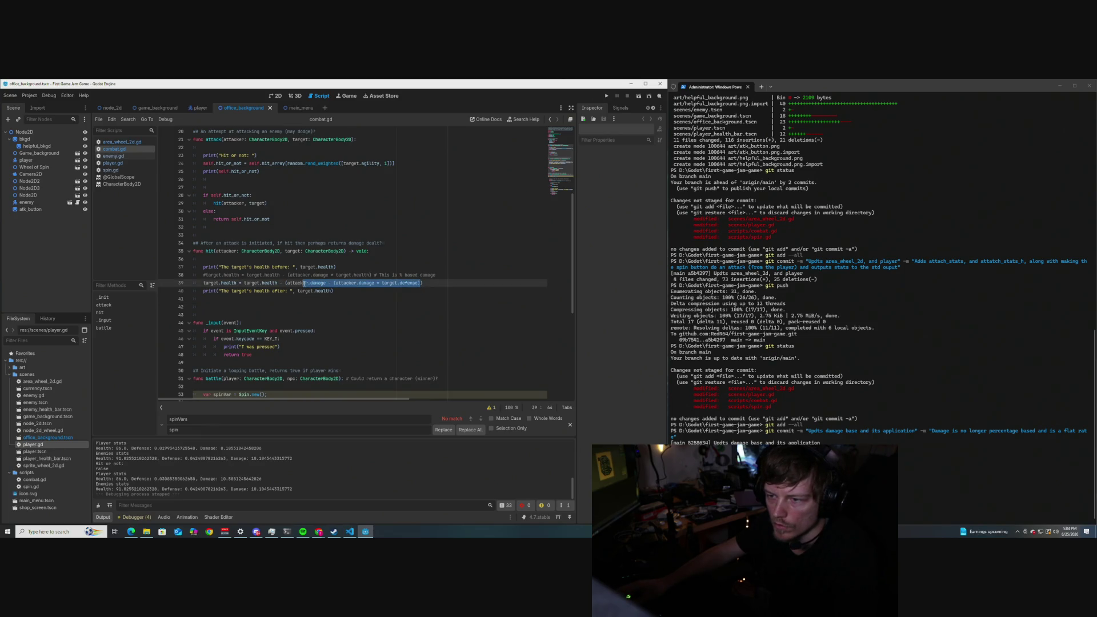
click(415, 288)
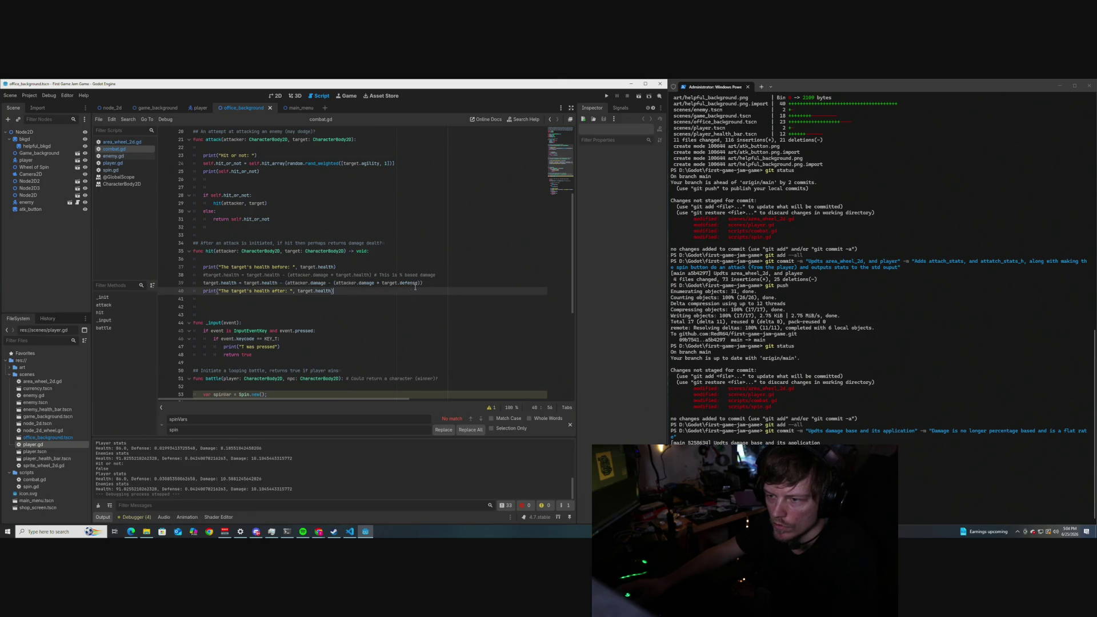
drag(424, 284, 284, 284)
key(ctrl+c)
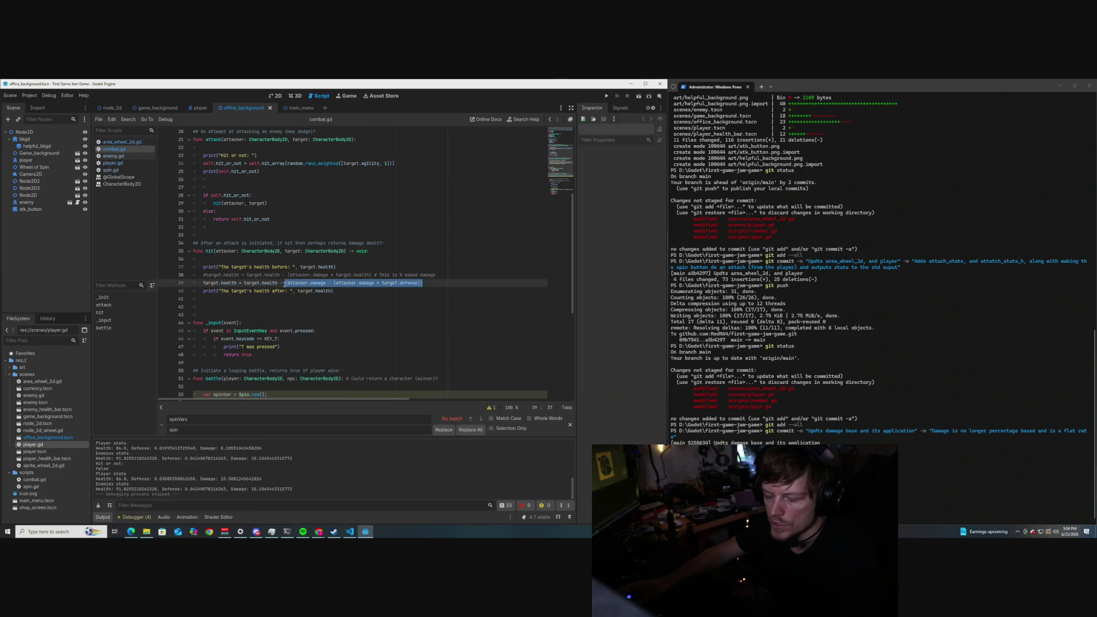
click(389, 307)
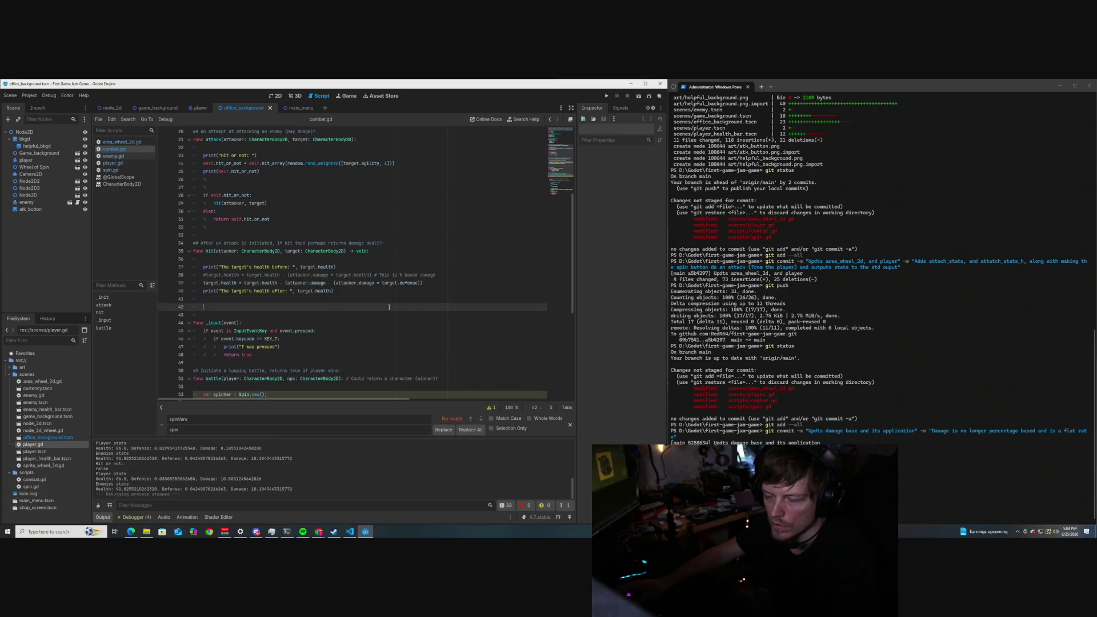
click(346, 267)
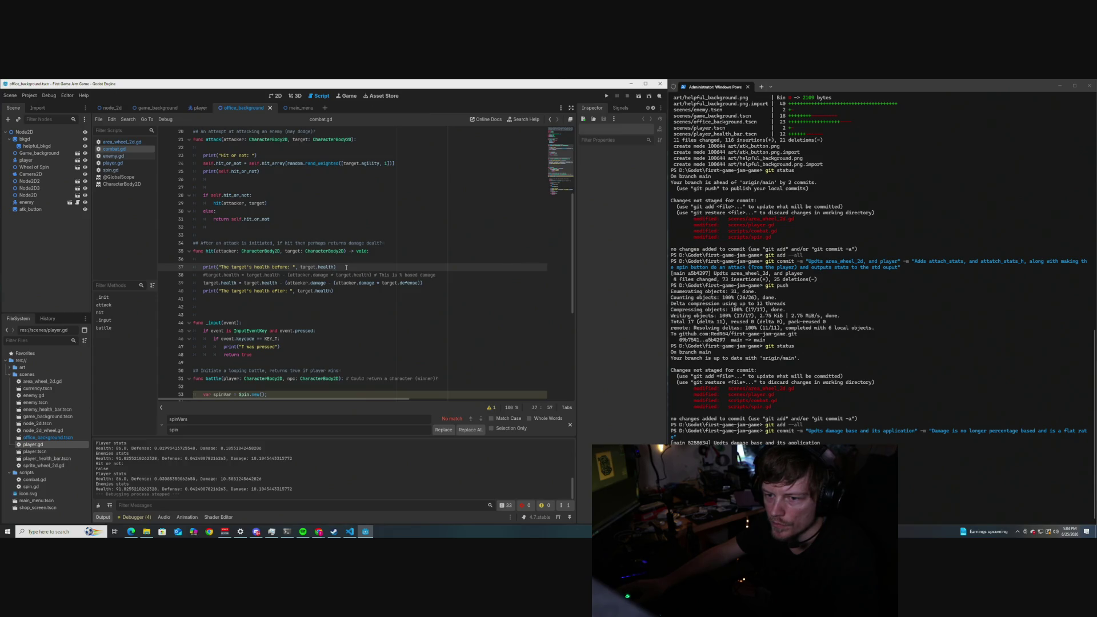
key(Return)
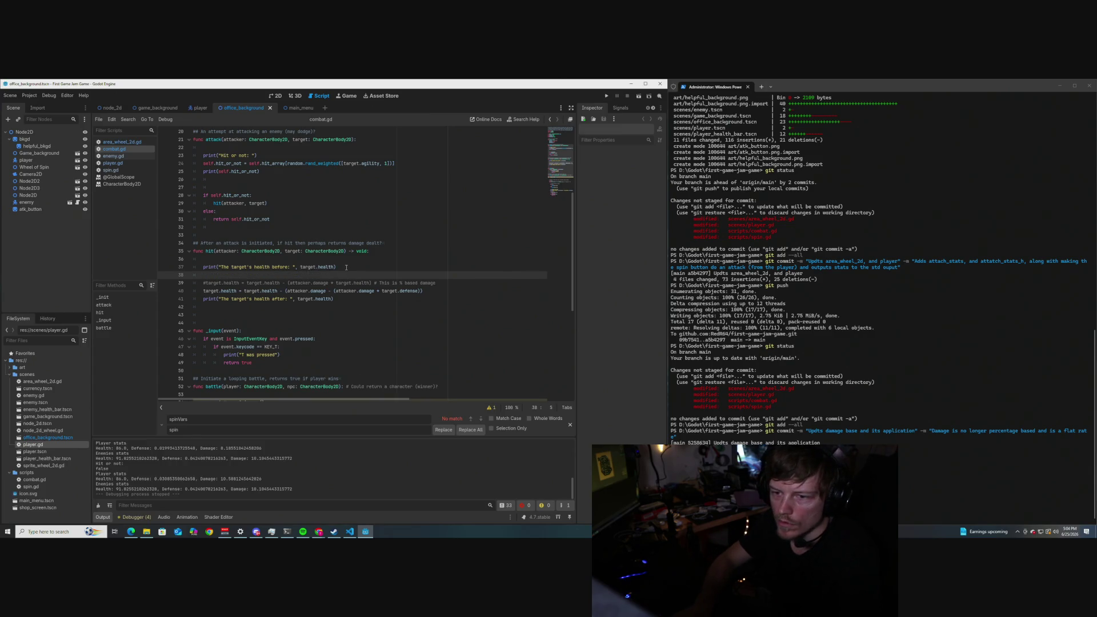
text(#print)
text((")
text(The attacker)
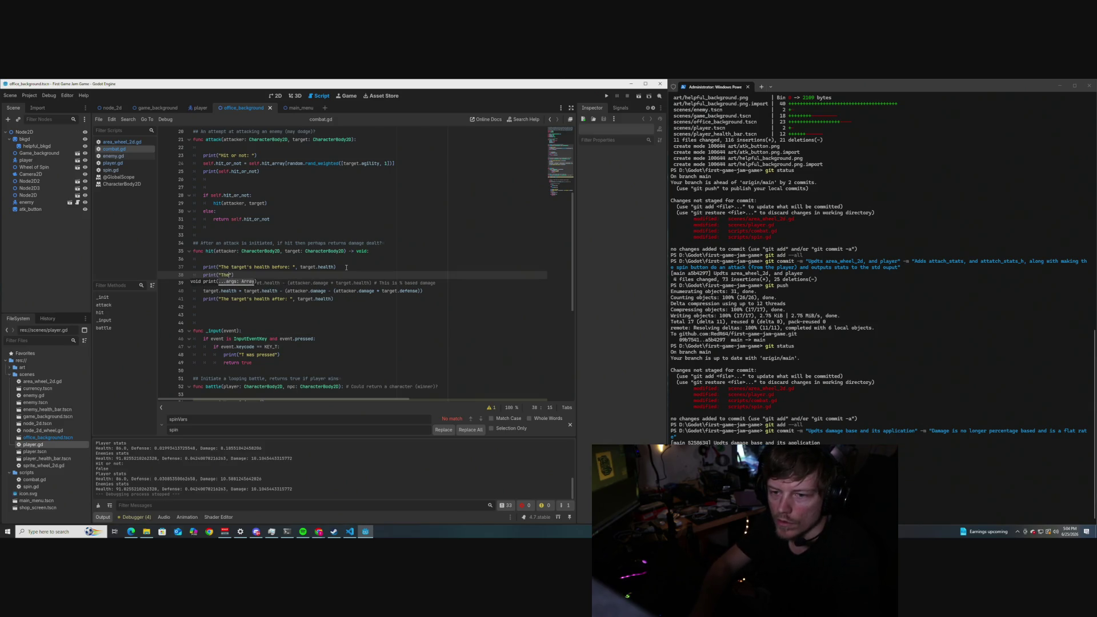
text(s damage)
text(: )
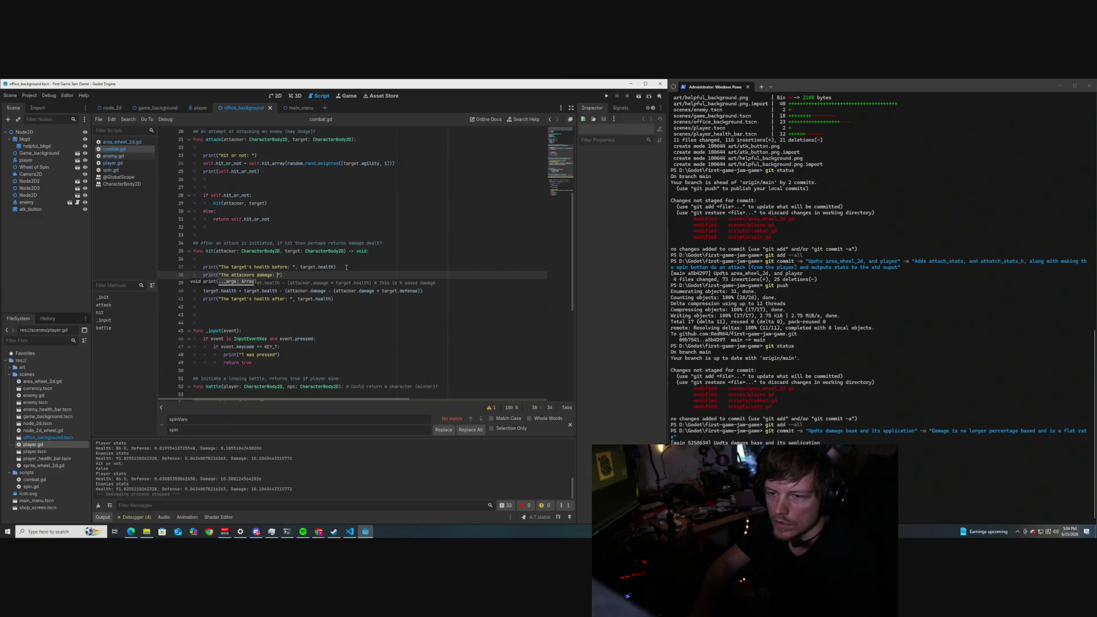
text(",)
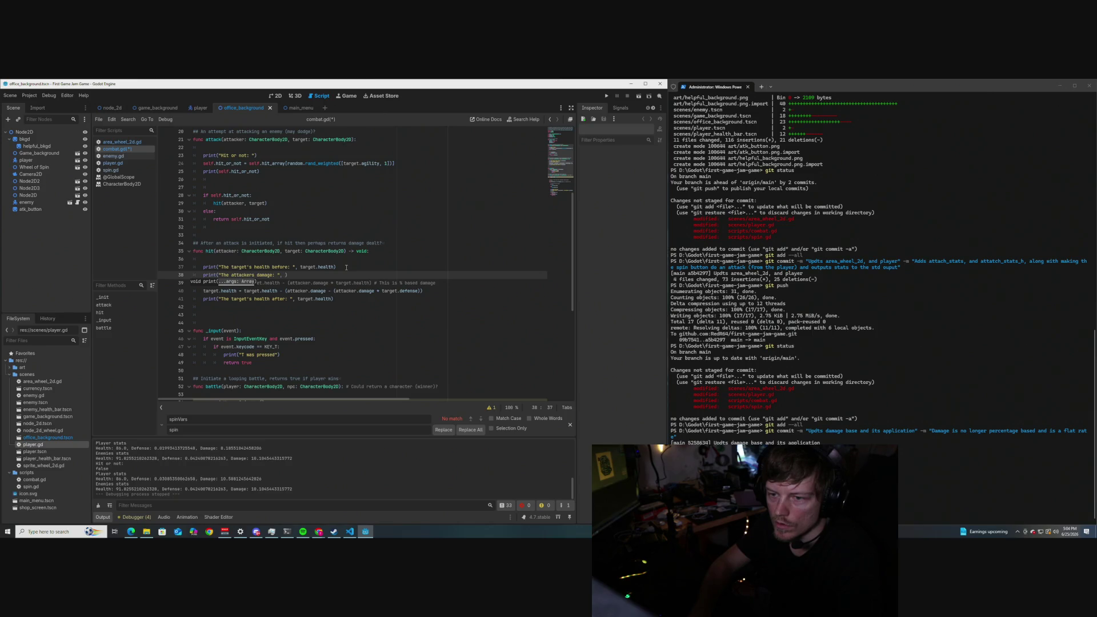
key(ctrl+v)
key(Down)
key(Down)
key(Down)
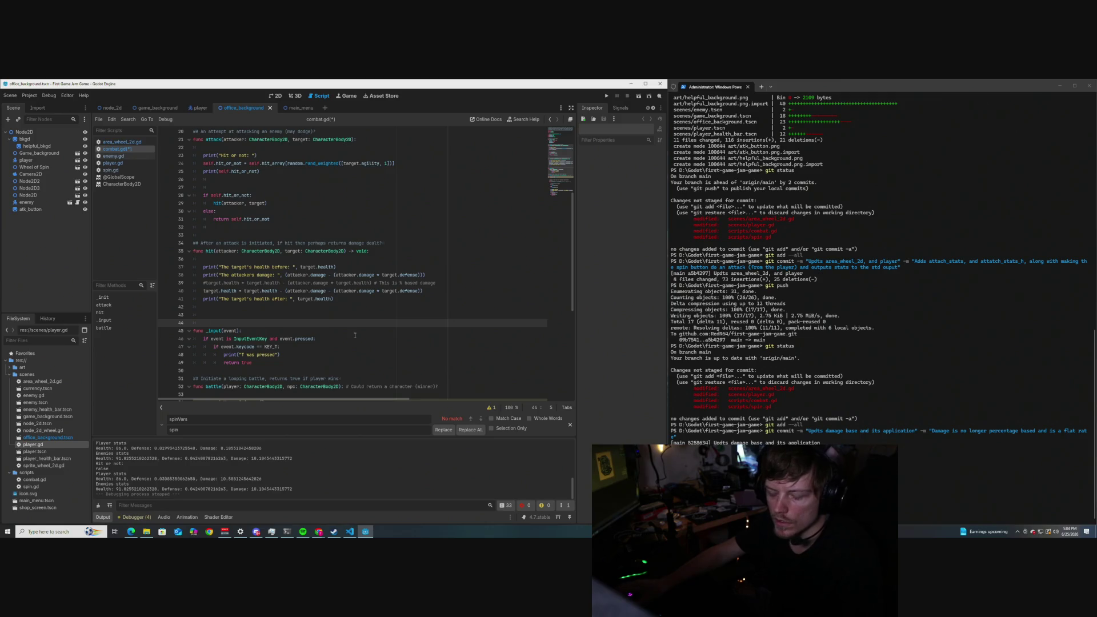
key(ctrl+s)
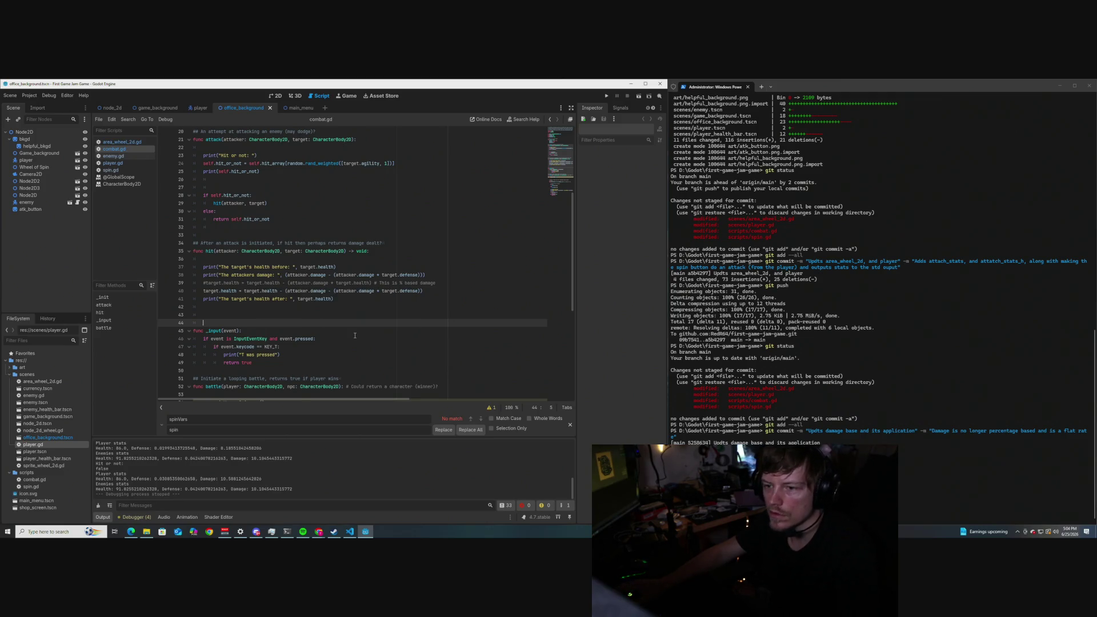
click(607, 95)
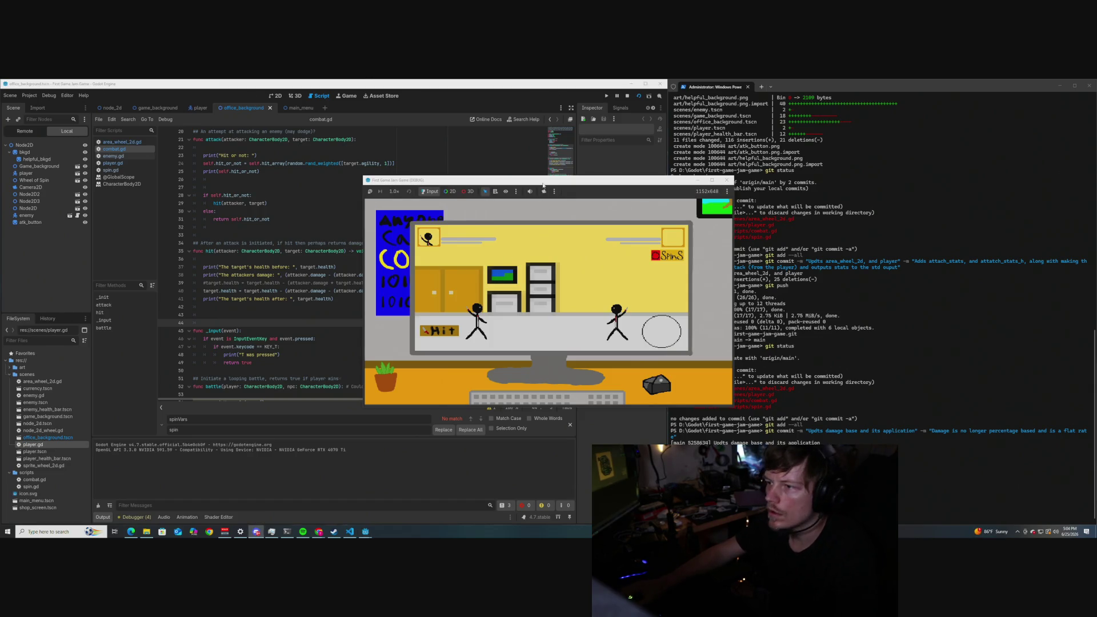
Attack once in the running game, check the printed damage of about 9.09, then stop it.
drag(543, 185, 532, 183)
click(650, 337)
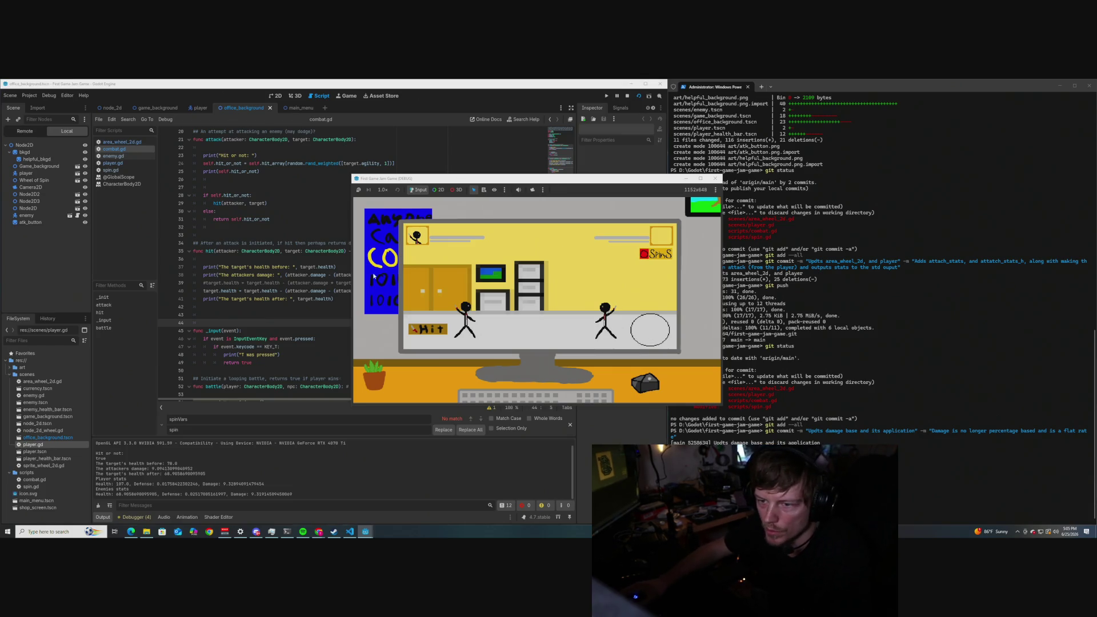
click(715, 178)
click(347, 267)
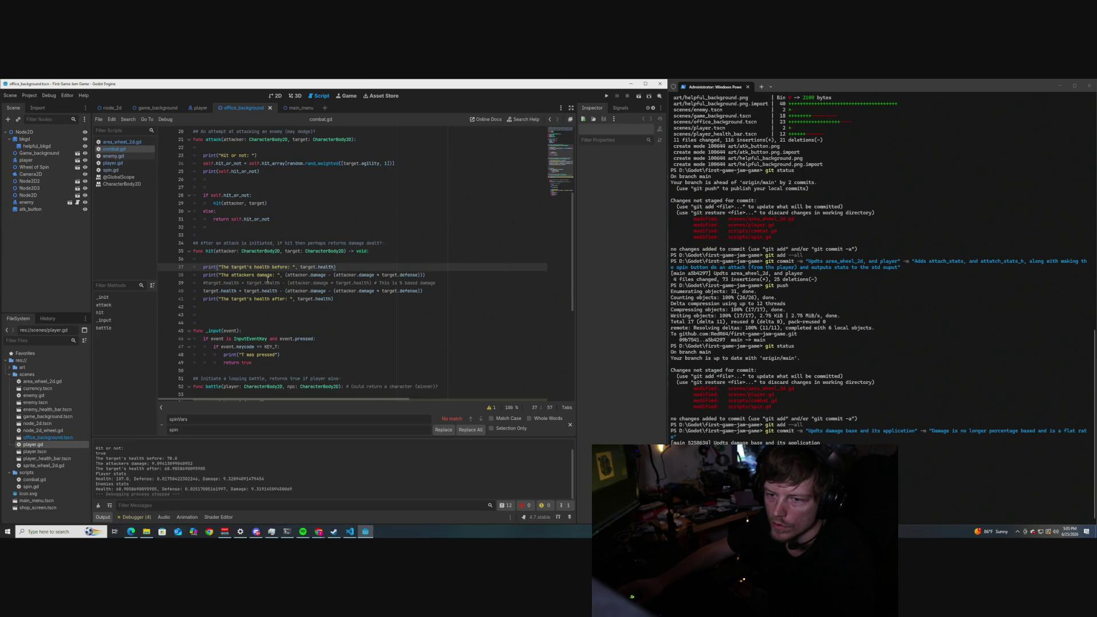
Label line 38 as base damage and add a line printing the damage after target's defense modifier.
click(273, 275)
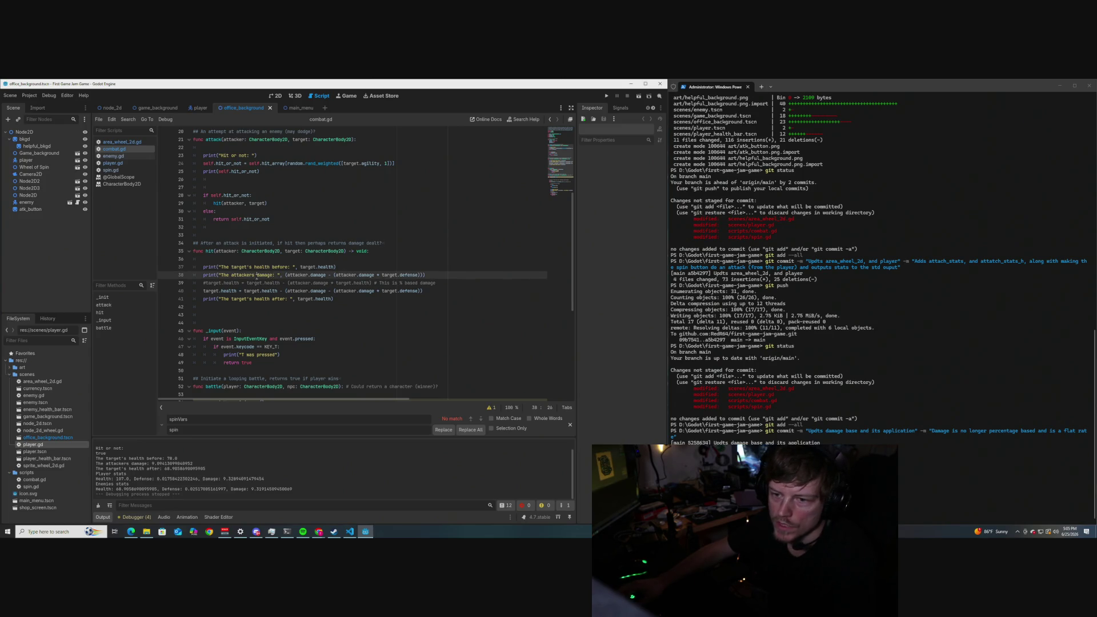
text(base)
click(379, 265)
click(440, 275)
key(Return)
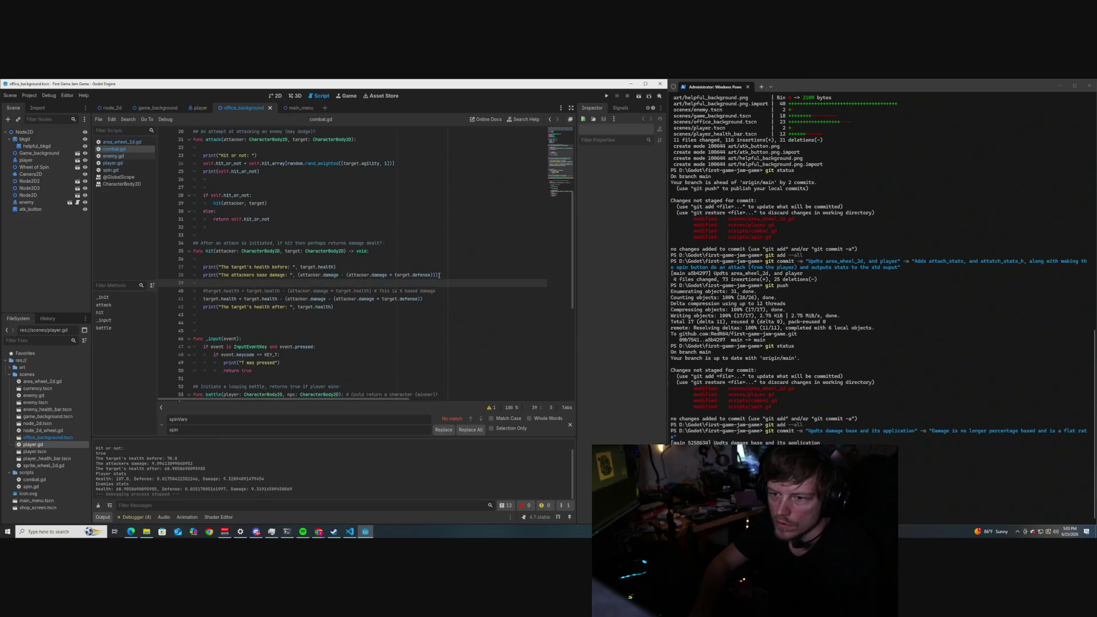
text(pri)
key(Return)
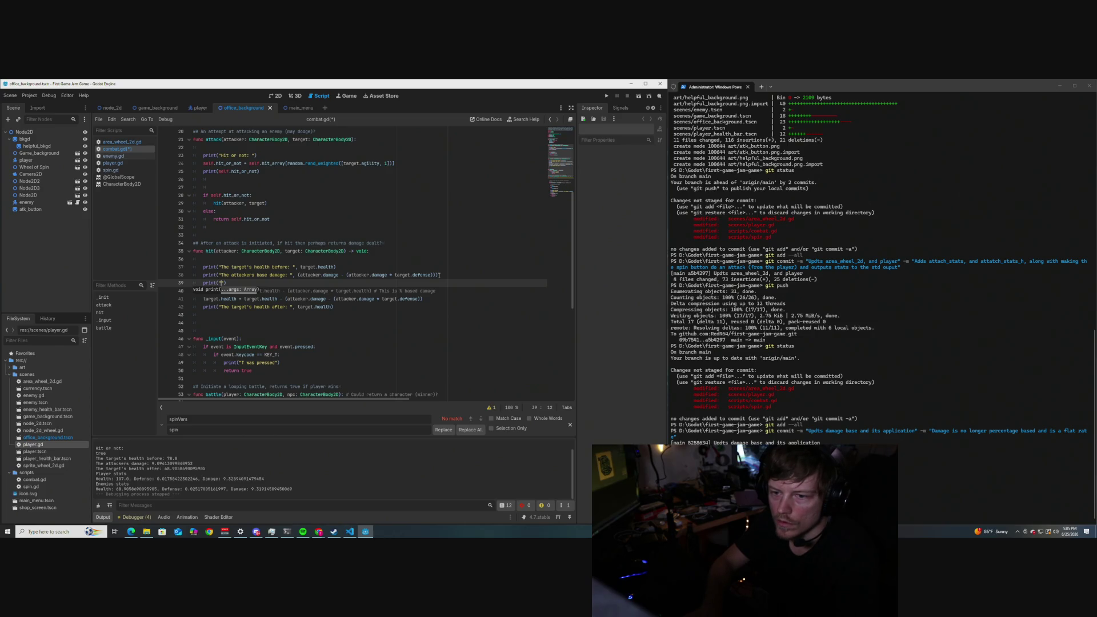
text(The attackers)
text( damage a)
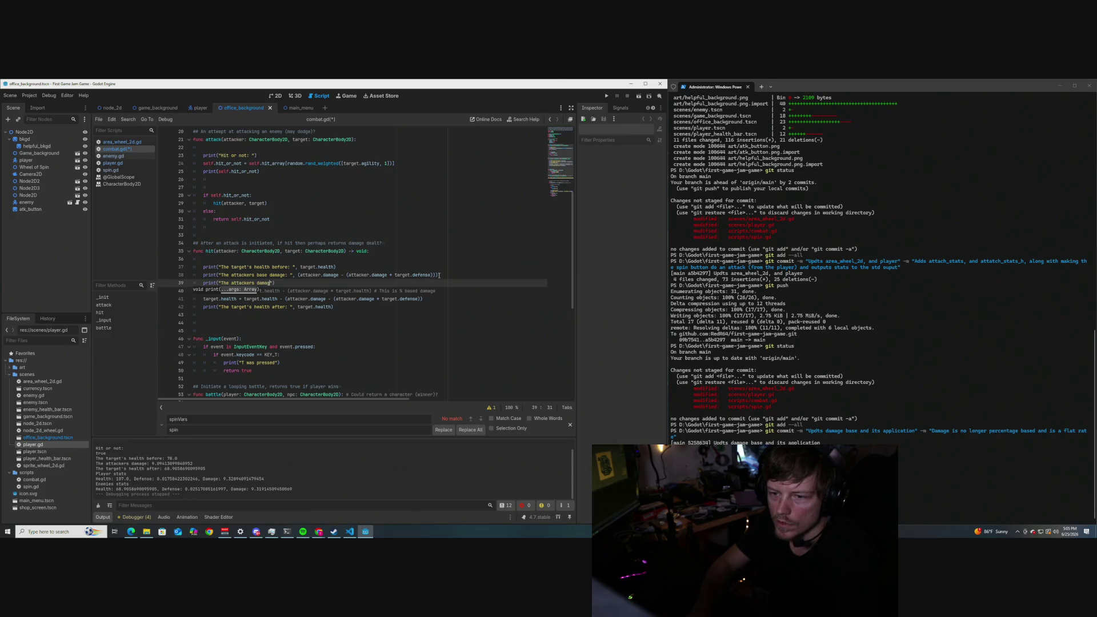
text(fter defe)
text(nse)
text(dif)
key(BackSpace)
key(BackSpace)
key(BackSpace)
key(BackSpace)
key(BackSpace)
key(BackSpace)
text(target)
text('s defense modi)
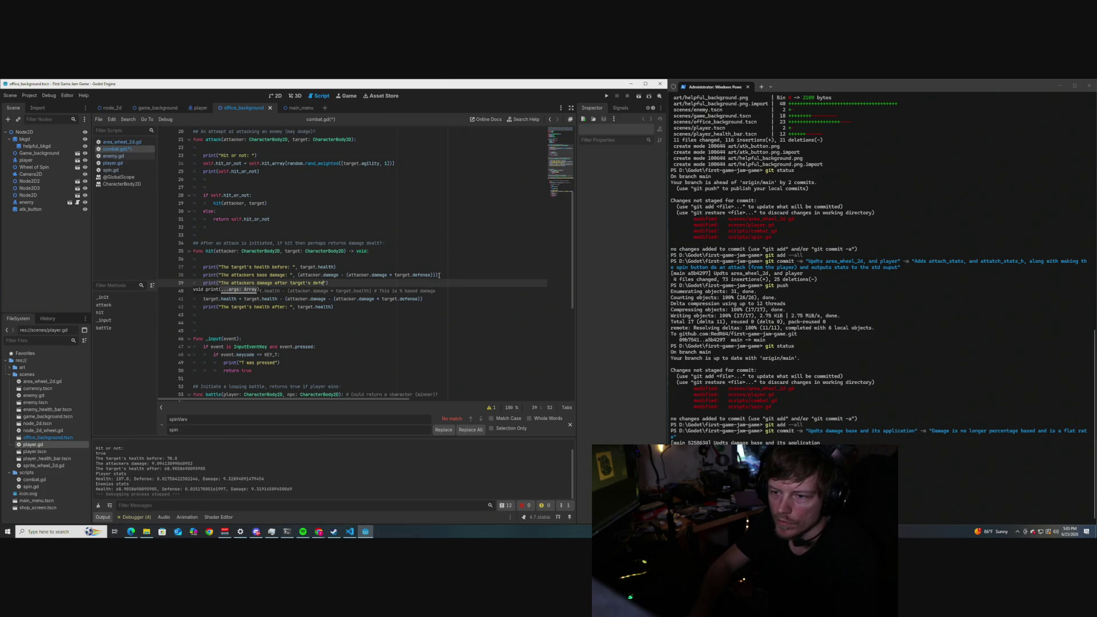
text(fier)
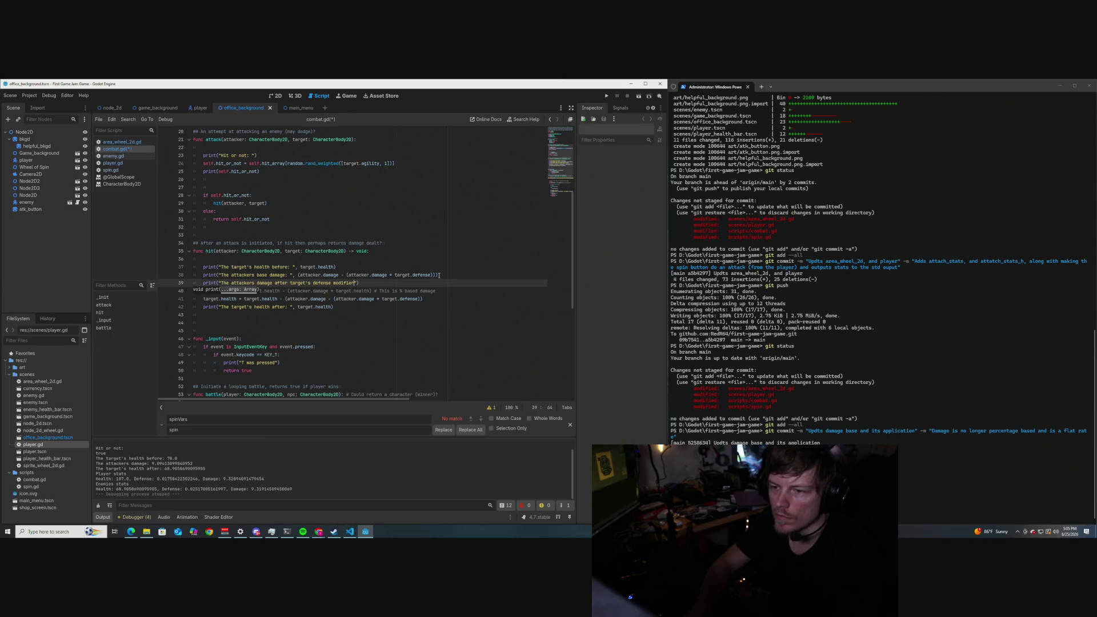
text(: ",)
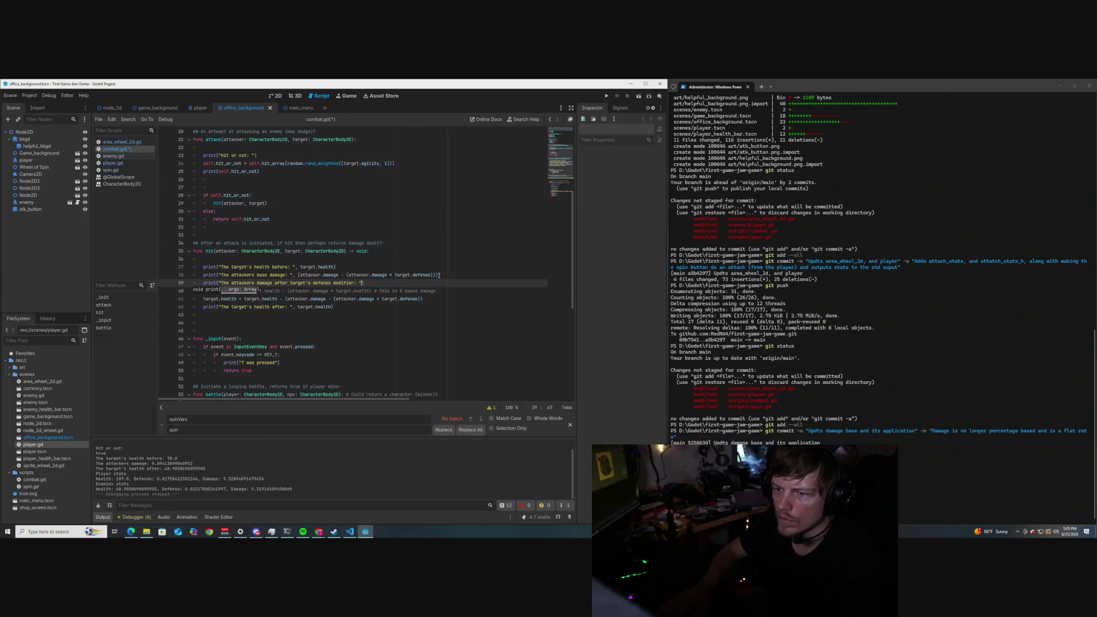
text((attacker.damage - (attacker.damage * target.defense)))
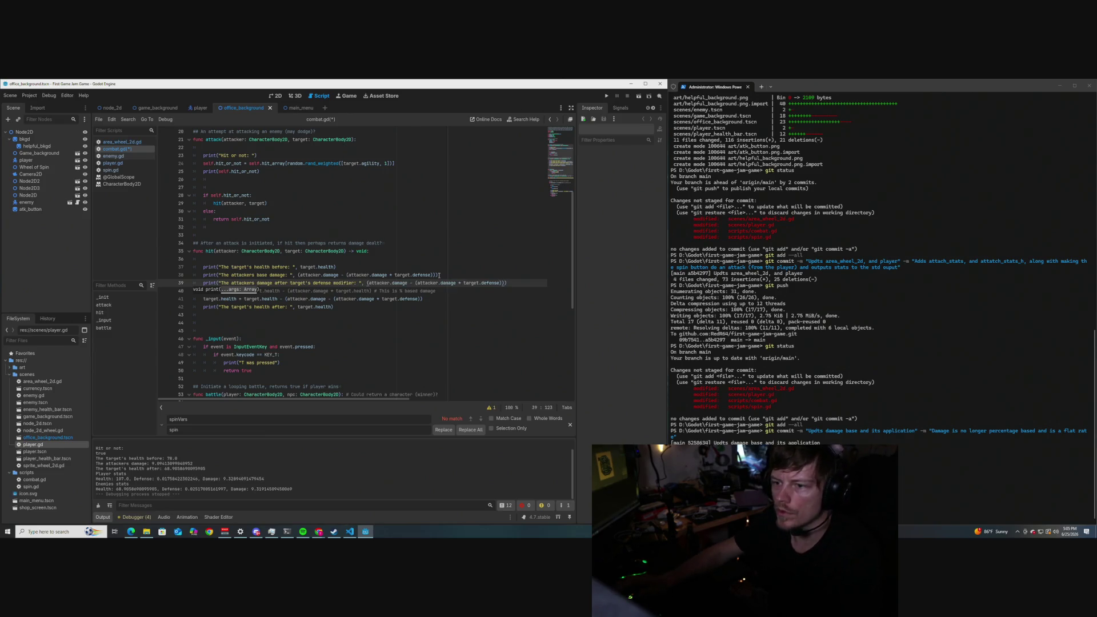
Trim line 38 so it prints only the attacker's base damage, and save combat.gd.
mouse_move(437, 275)
mouse_down()
mouse_move(335, 275)
mouse_move(345, 274)
mouse_up()
key(BackSpace)
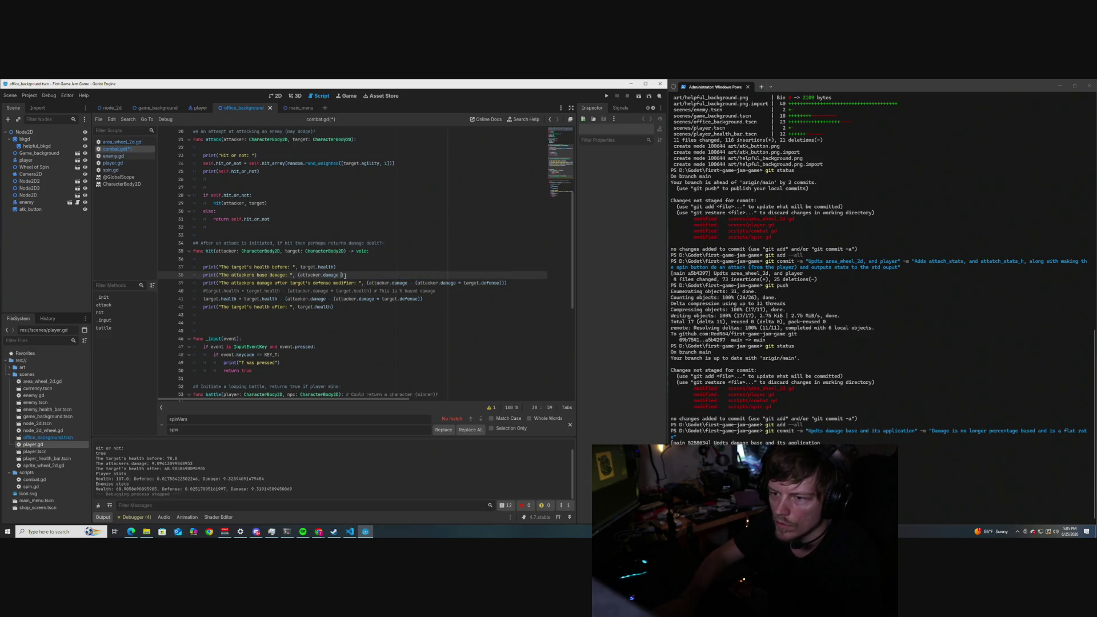
key(BackSpace)
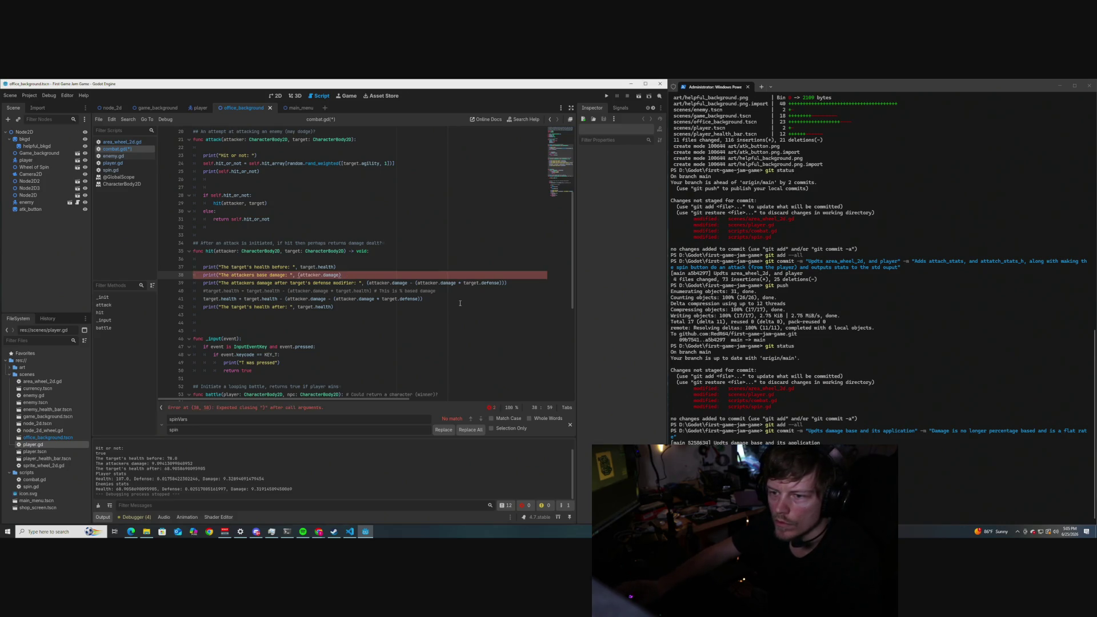
text())
click(464, 297)
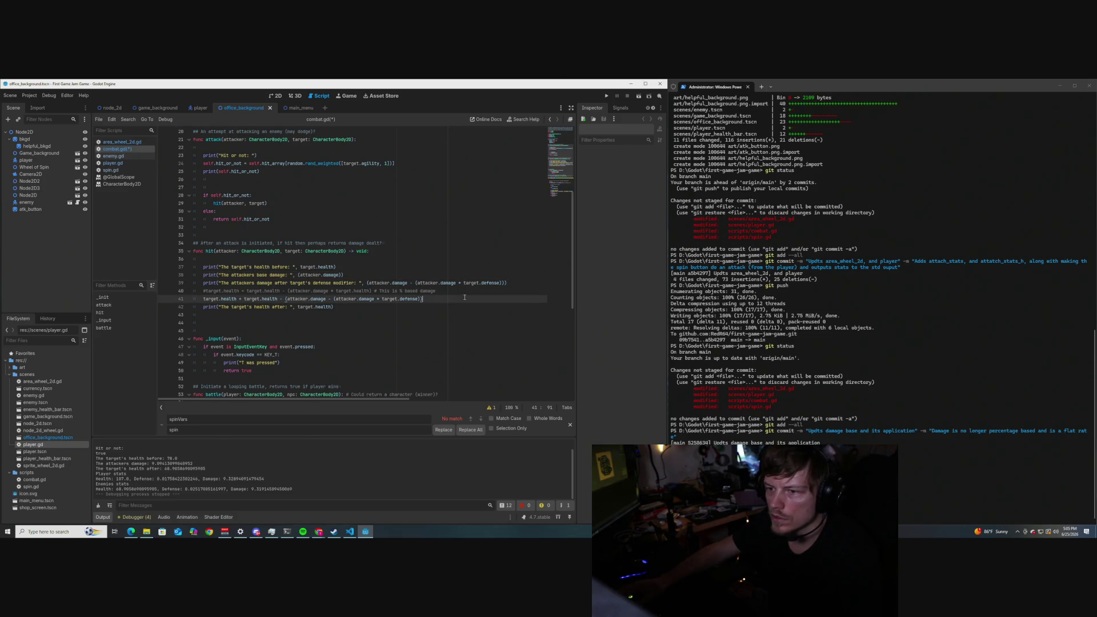
key(ctrl+s)
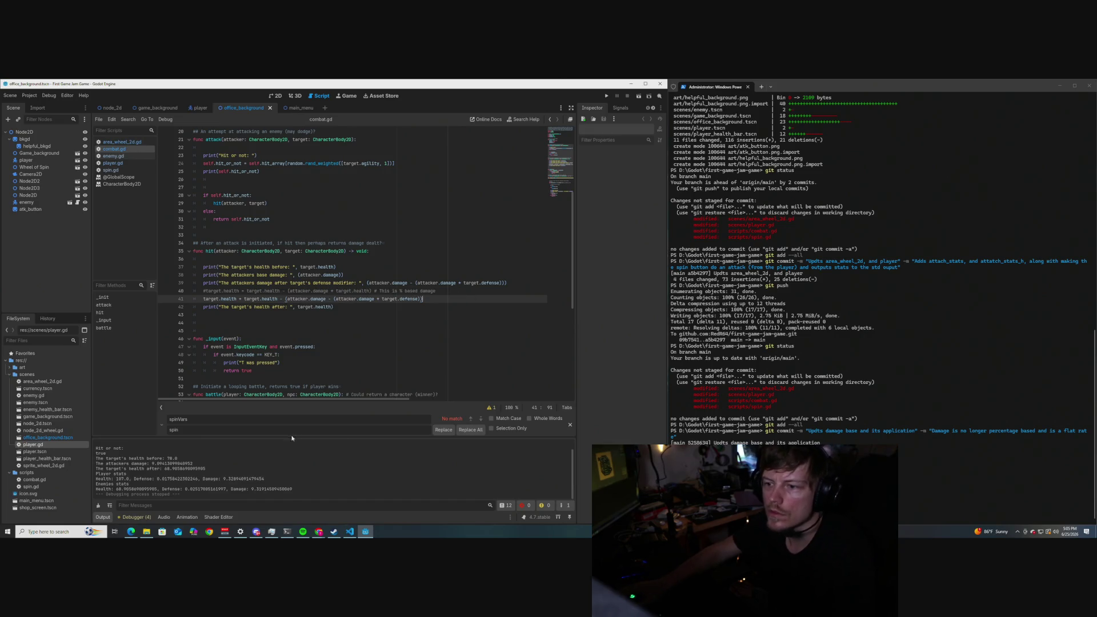
Run the scene, attack twice, review base damage near 11.5 and post-defense near 11.3, then stop with F8.
click(638, 95)
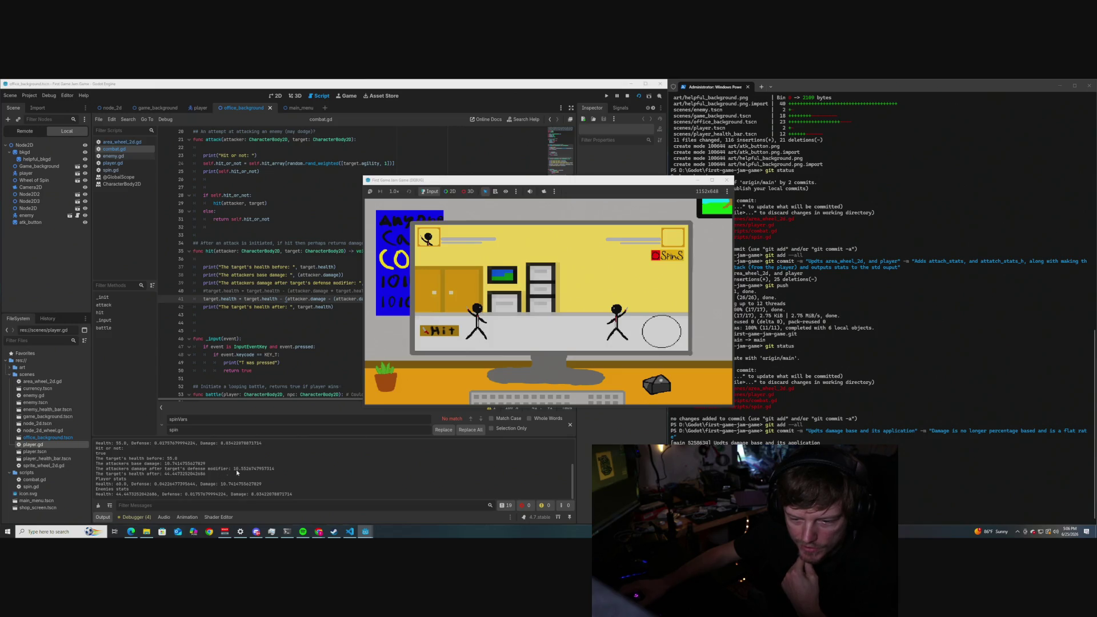
click(661, 336)
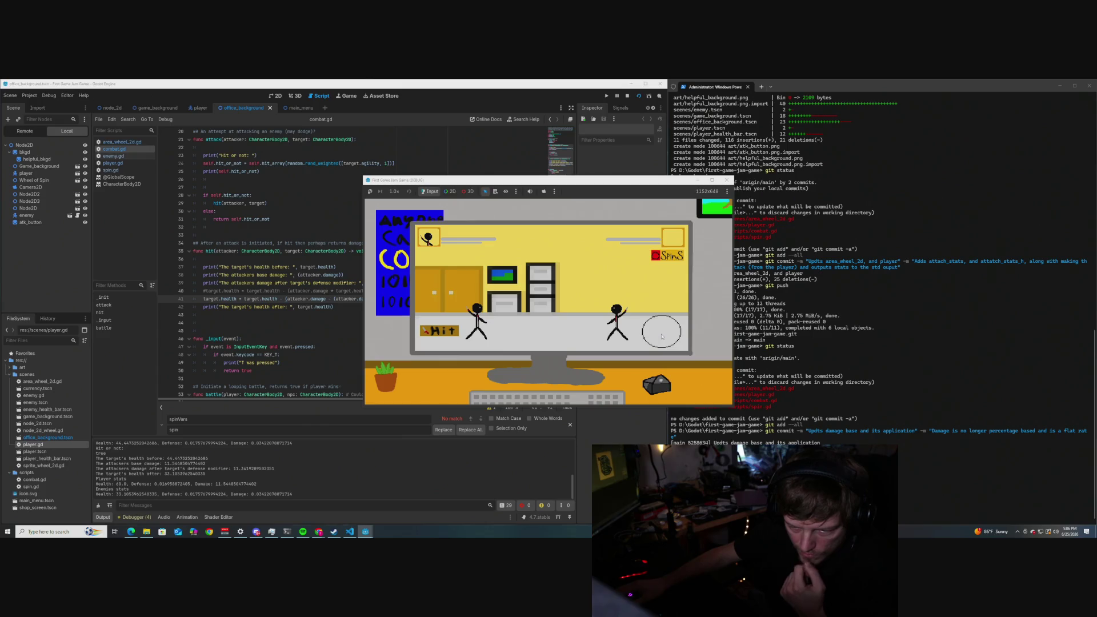
click(661, 337)
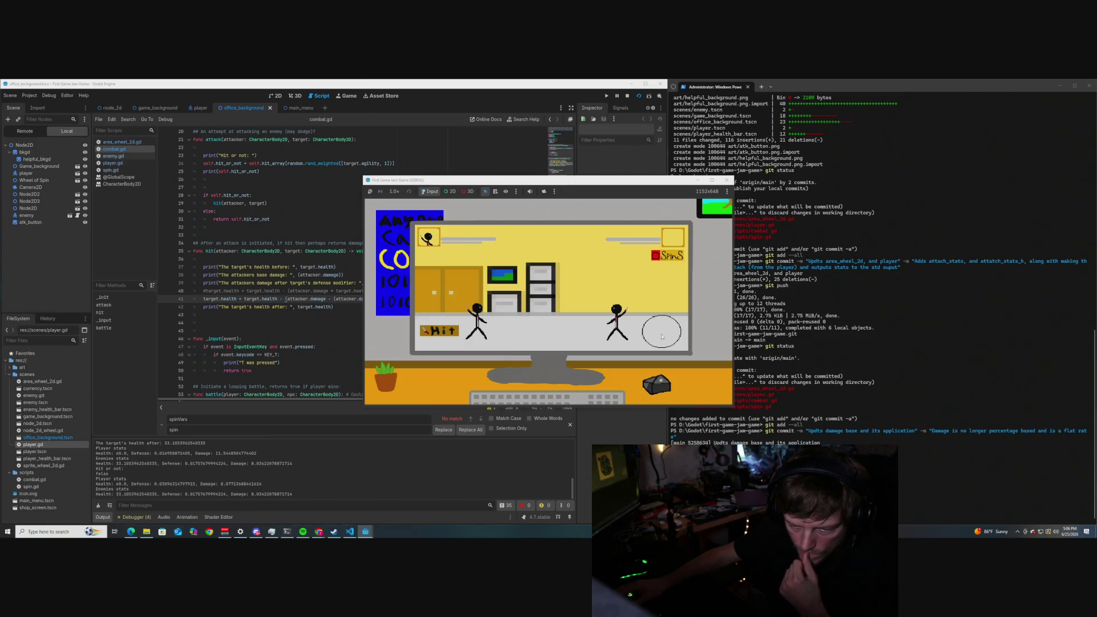
scroll(185, 489, up, 1)
scroll(149, 468, up, 2)
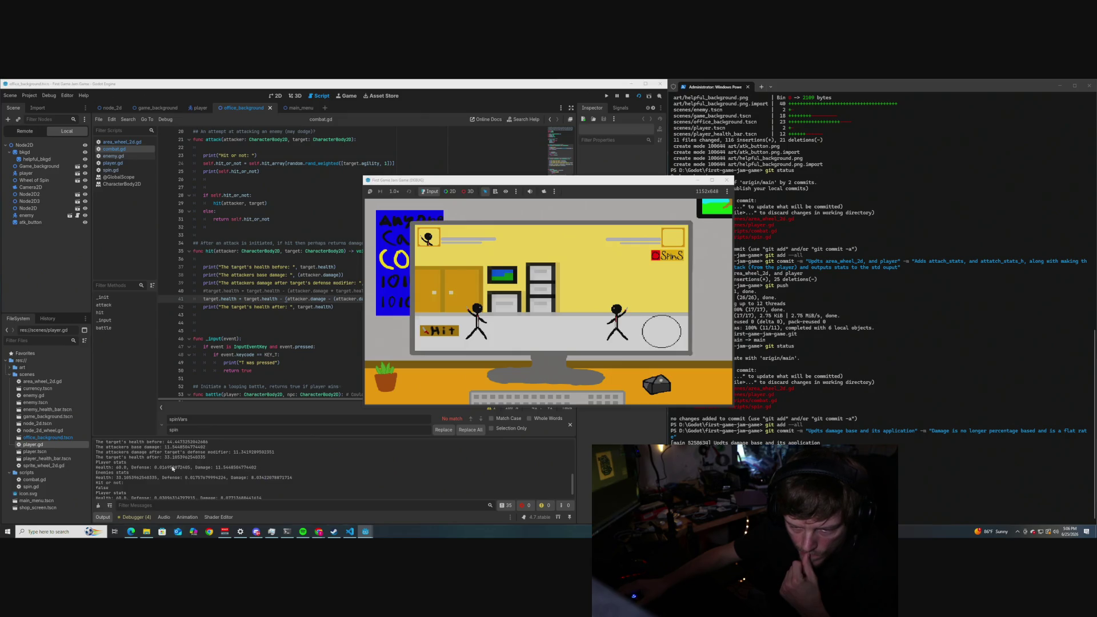
scroll(172, 470, down, 2)
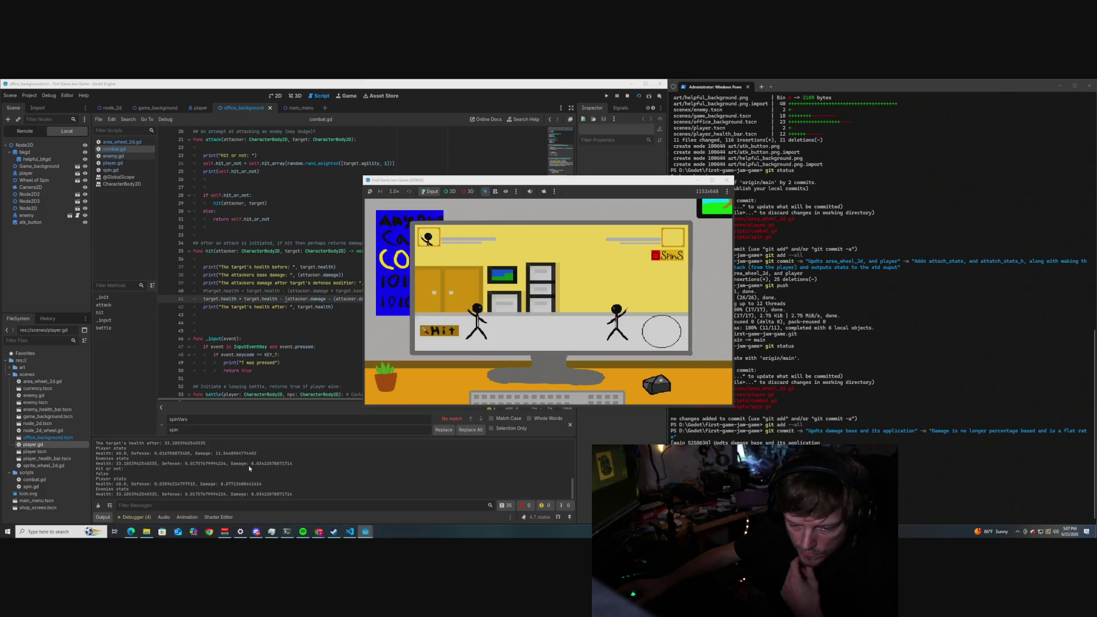
scroll(249, 468, up, 2)
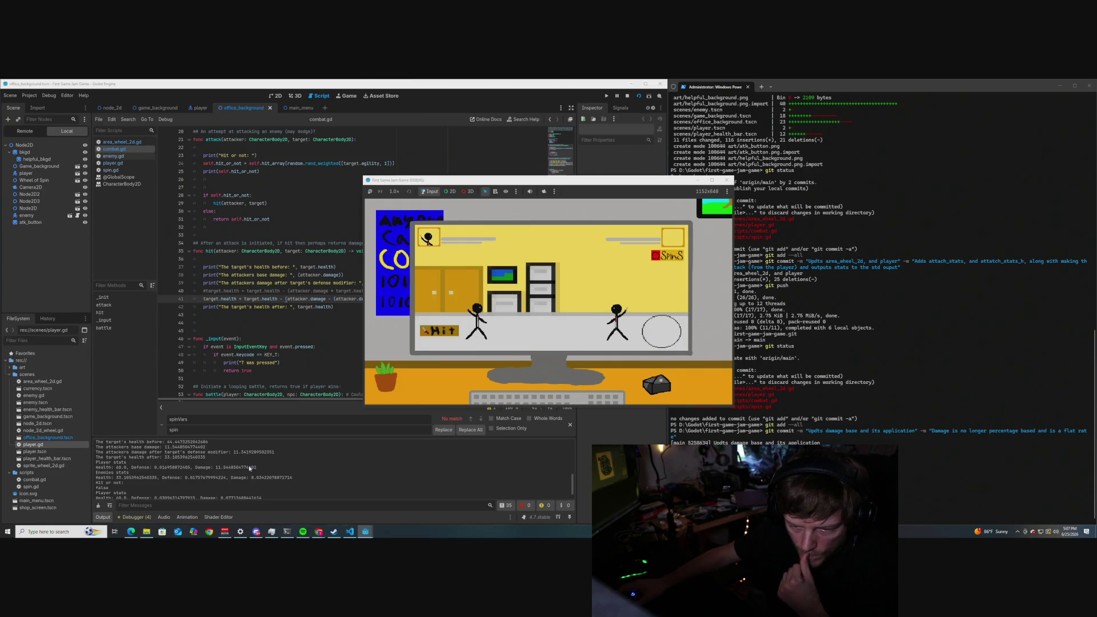
scroll(249, 468, down, 2)
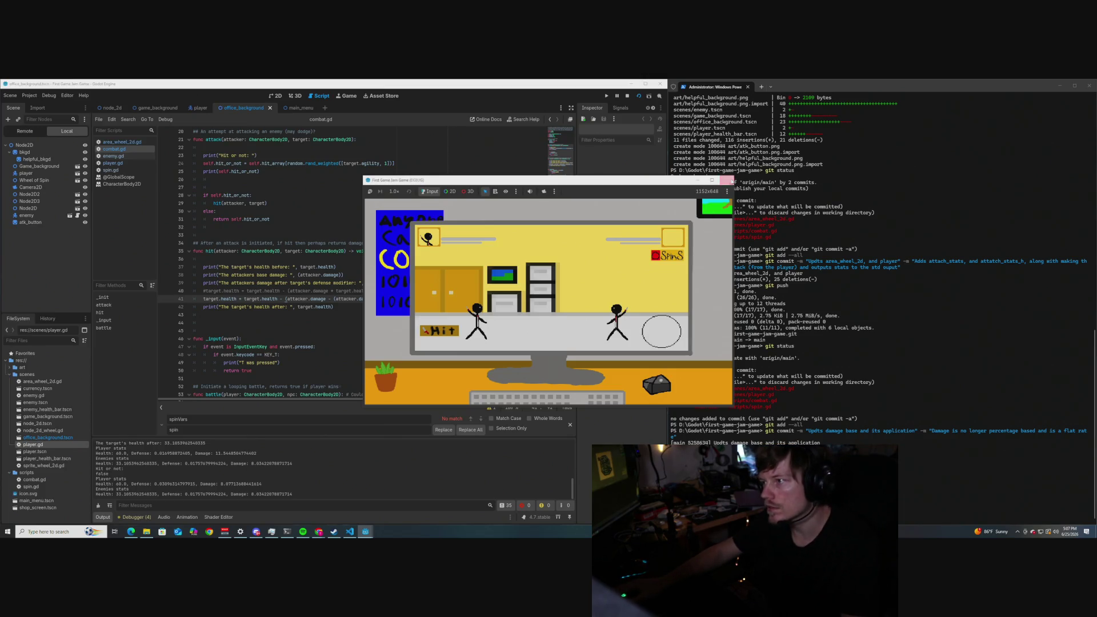
key(F8)
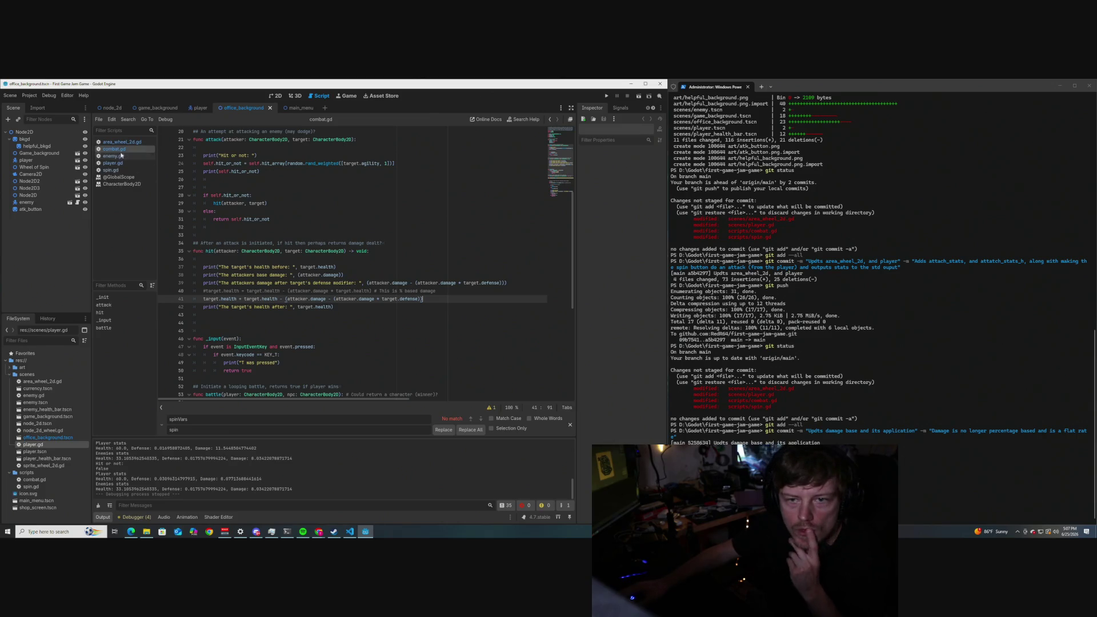
Open spin.gd and change roll_defense's randf_range on line 74 to 0.03–0.06.
click(110, 170)
scroll(246, 272, down, 3)
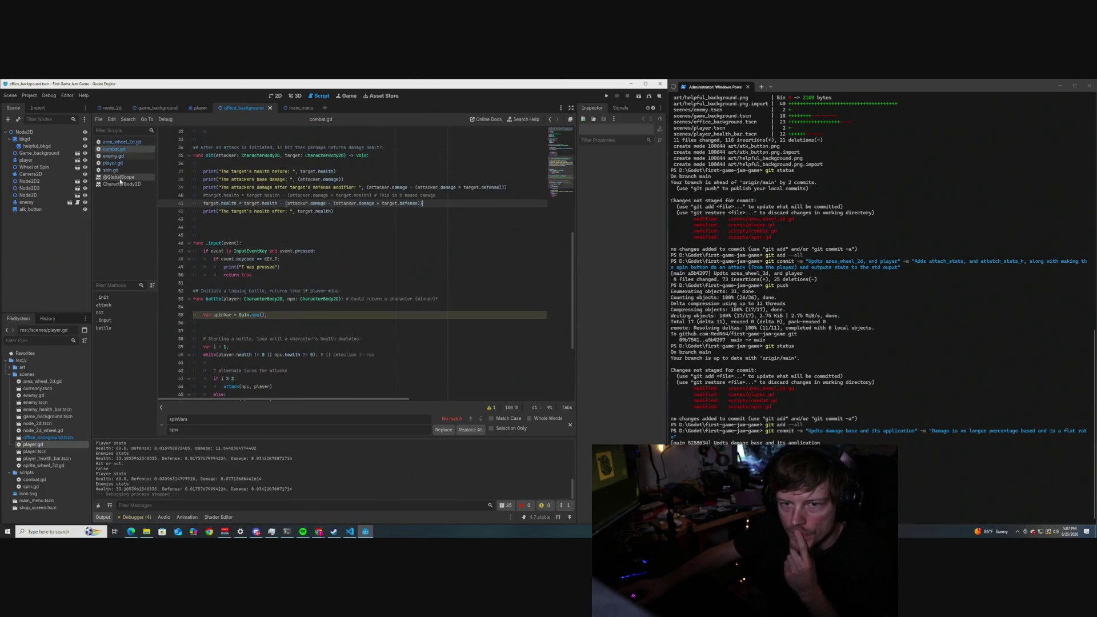
click(247, 272)
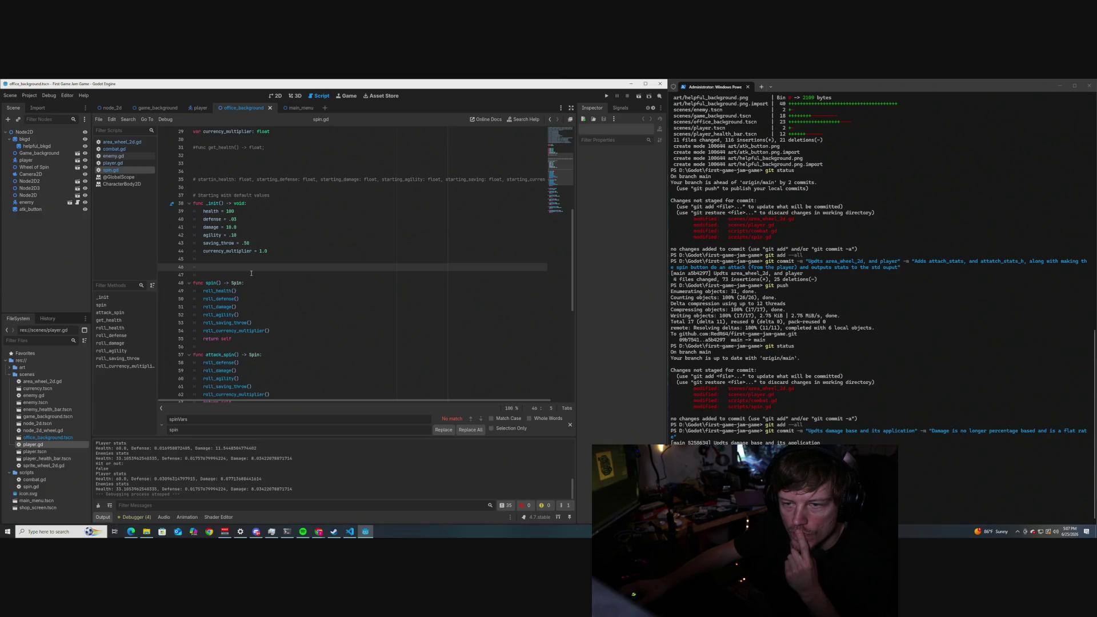
scroll(269, 277, down, 4)
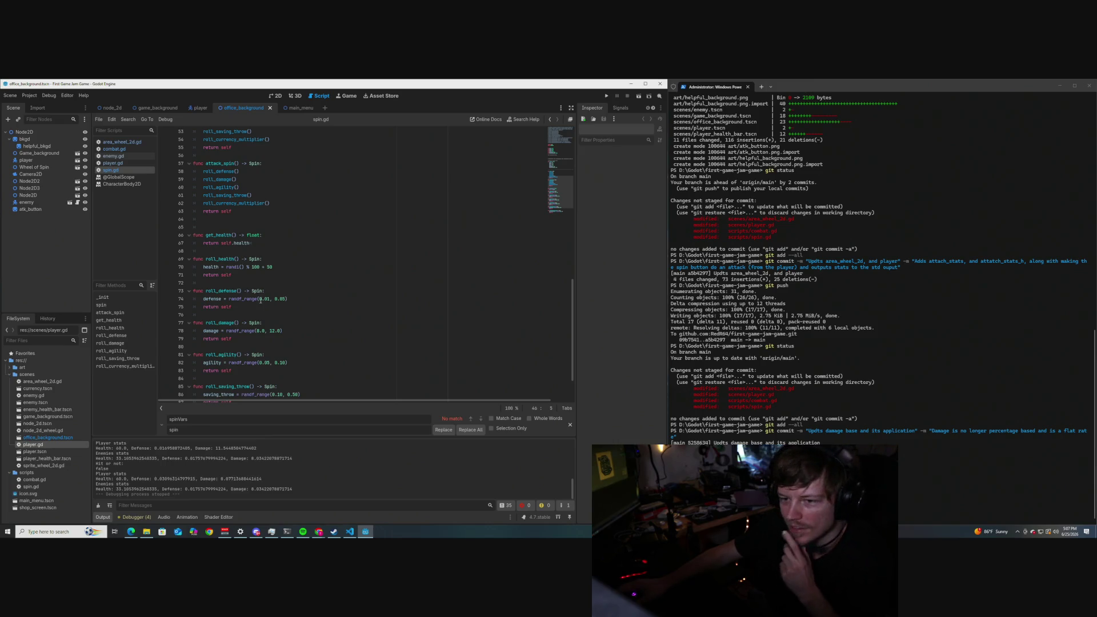
click(270, 300)
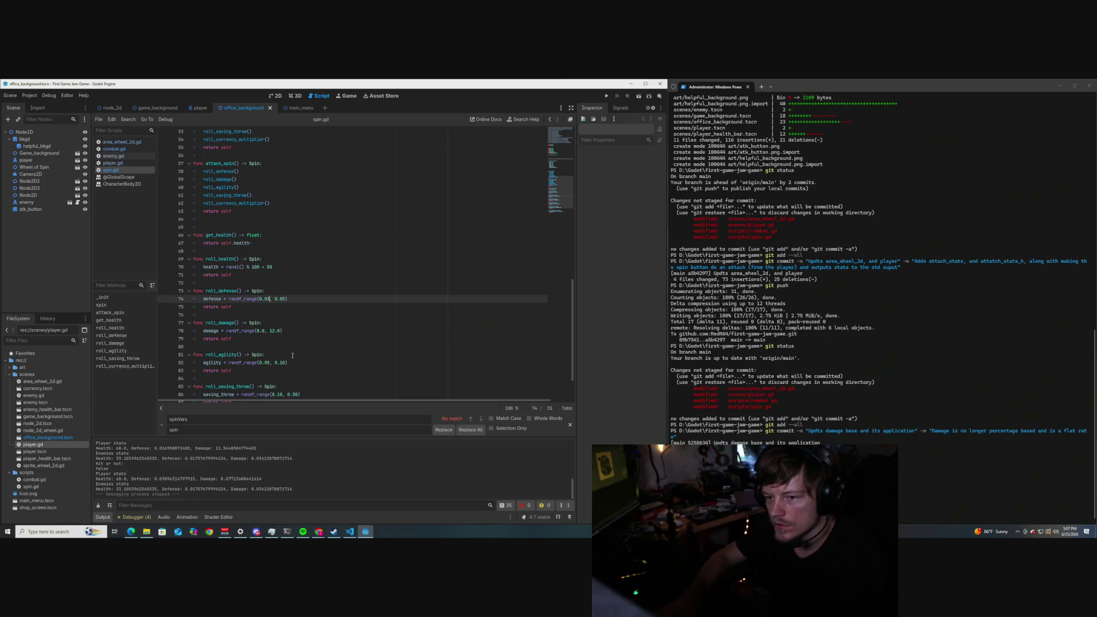
text(,)
text(05)
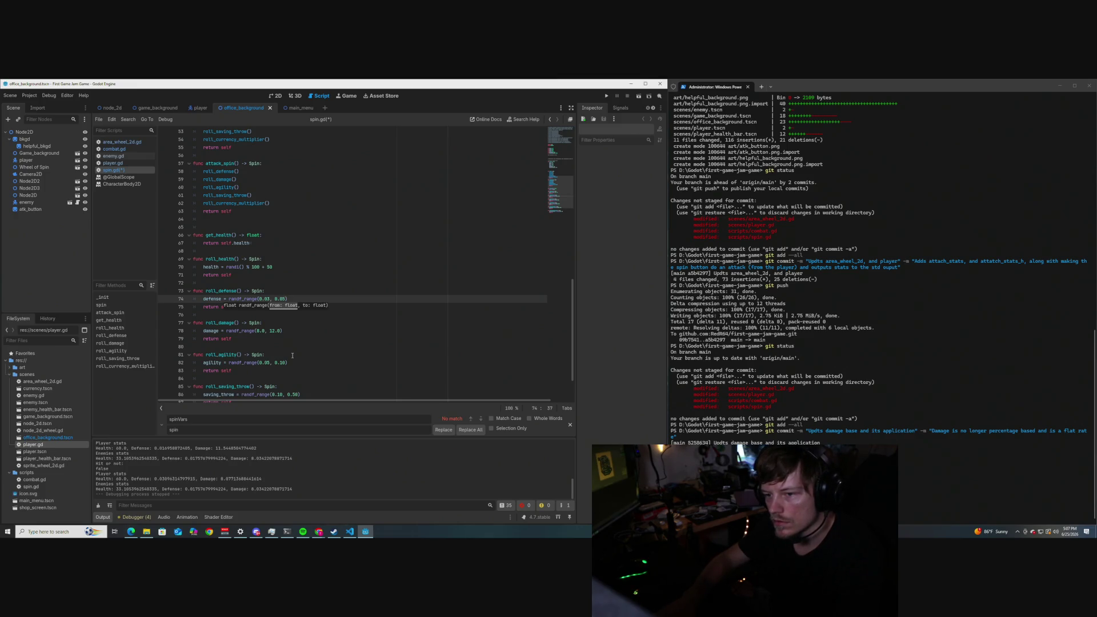
text(6)
click(309, 246)
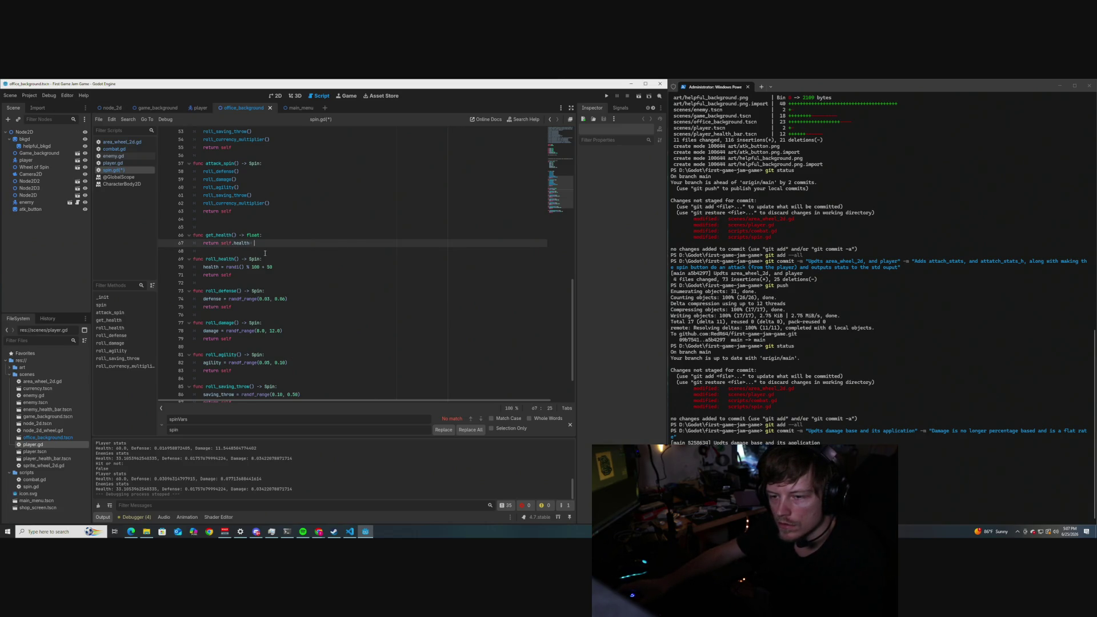
Save spin.gd and run the game with F5 to test the new defense range.
scroll(305, 288, down, 1)
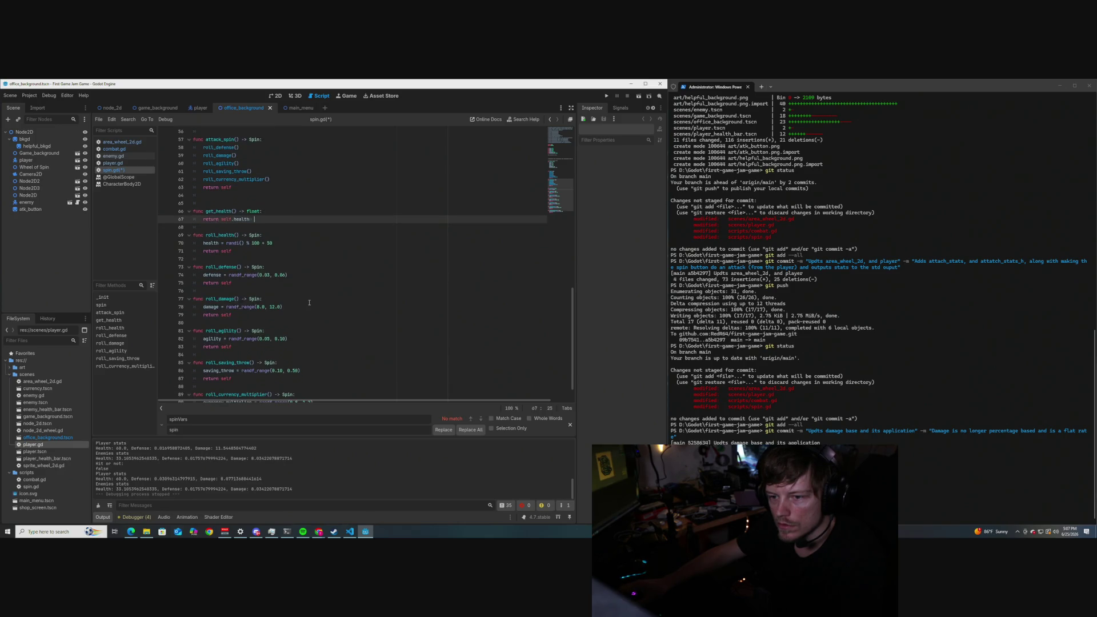
key(ctrl+s)
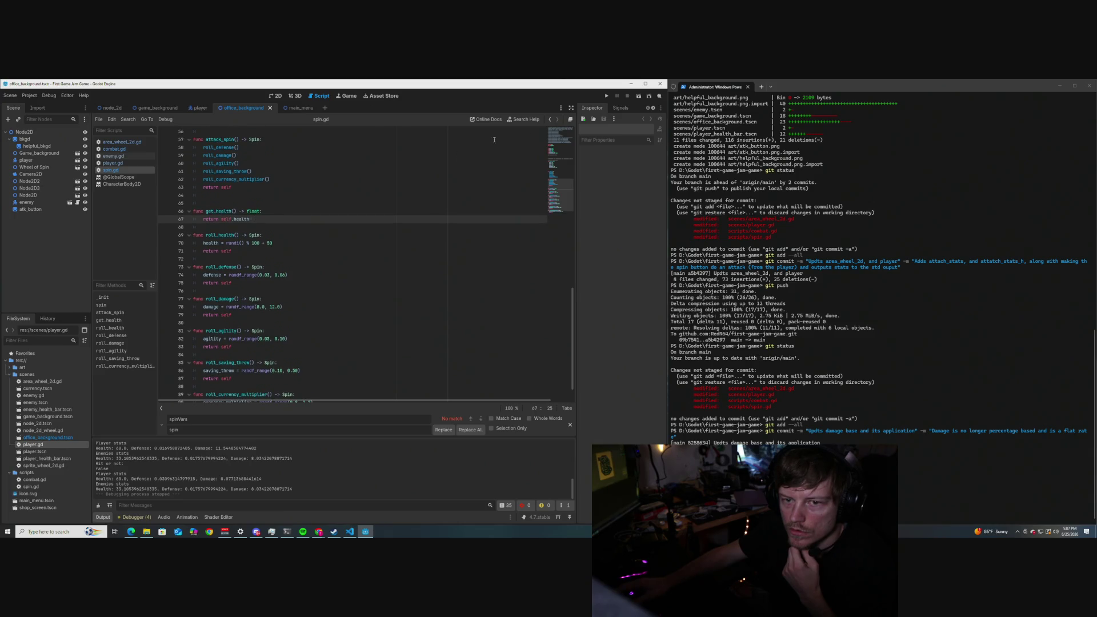
key(F5)
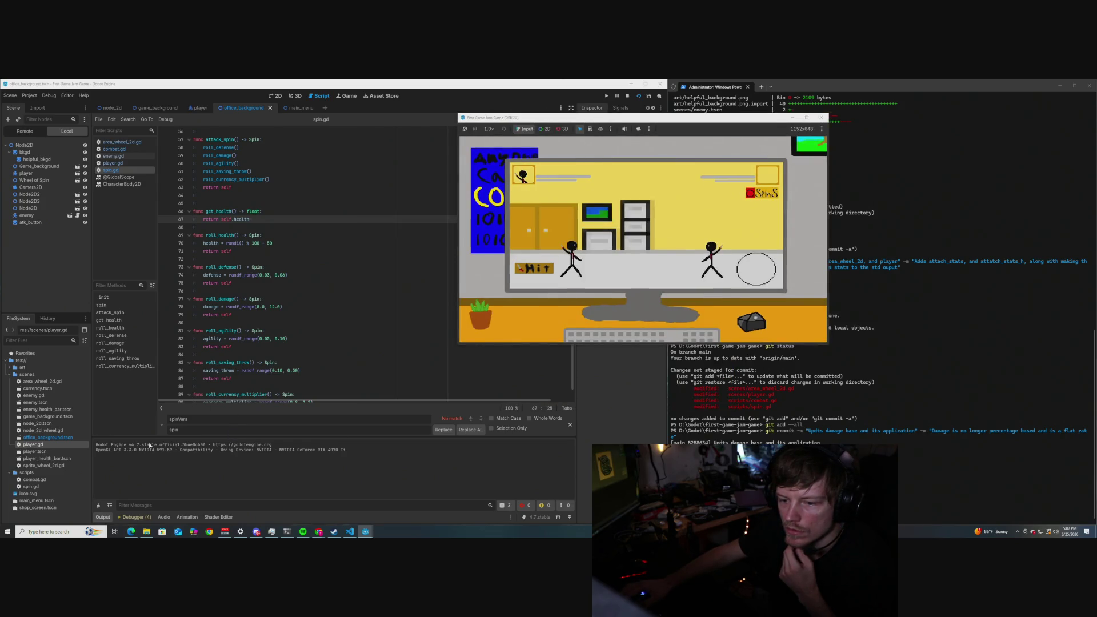
Stop the game, enlarge the Output log, rerun the office scene and attack the enemy.
key(F8)
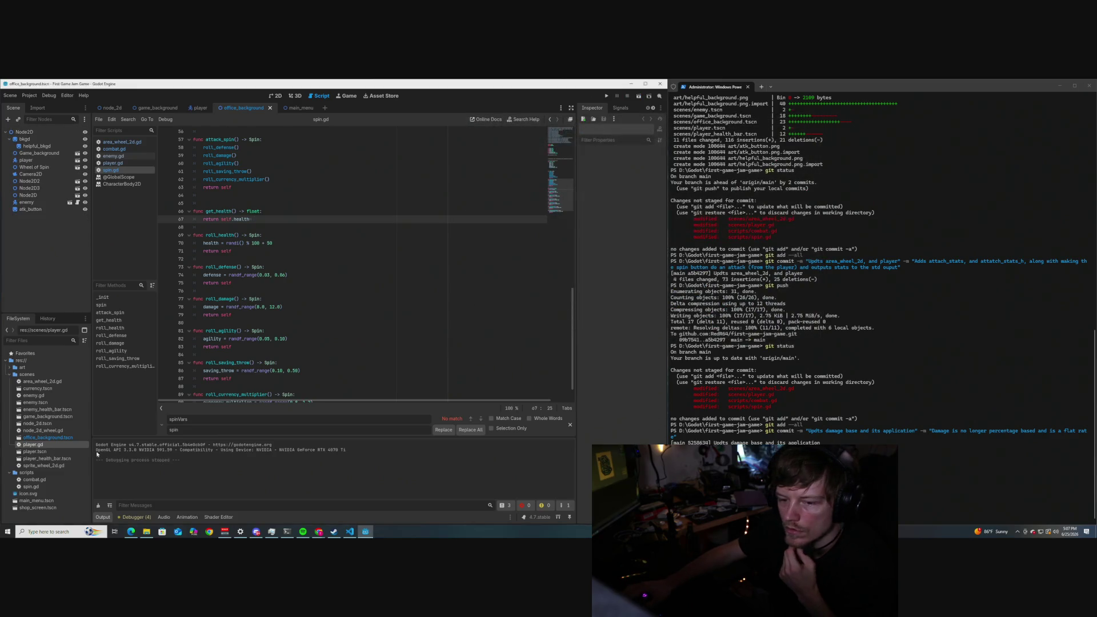
drag(135, 437, 136, 382)
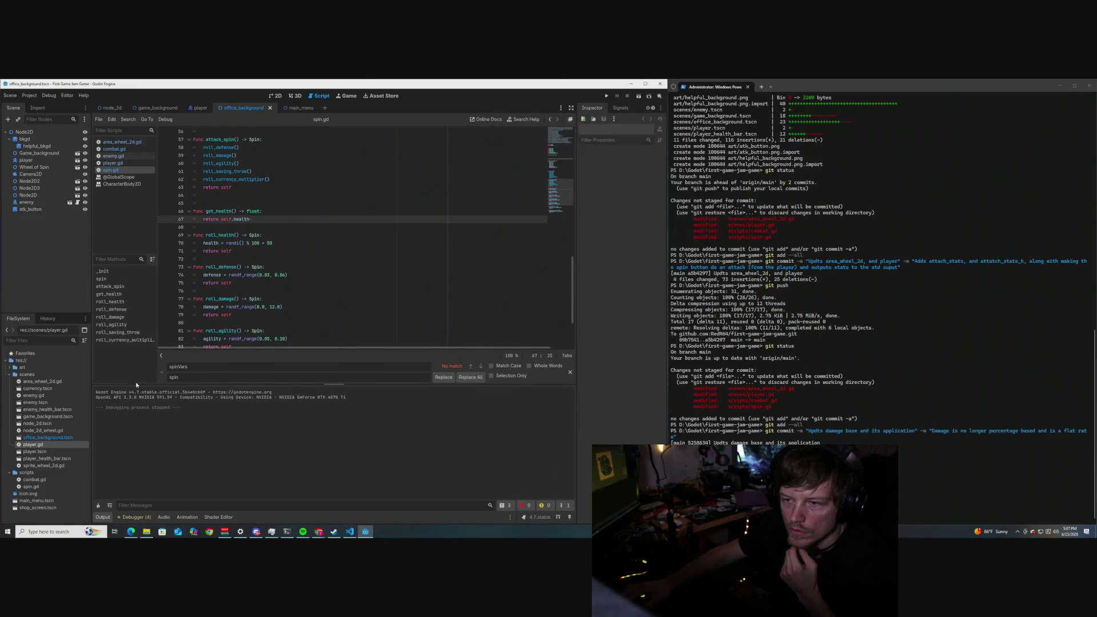
click(638, 96)
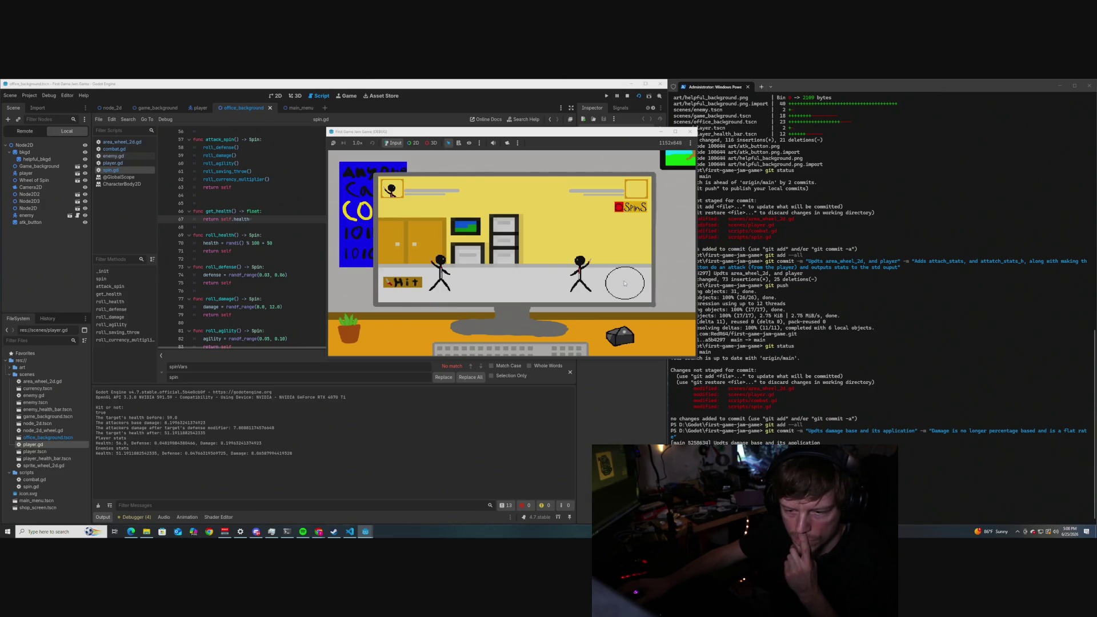
click(625, 283)
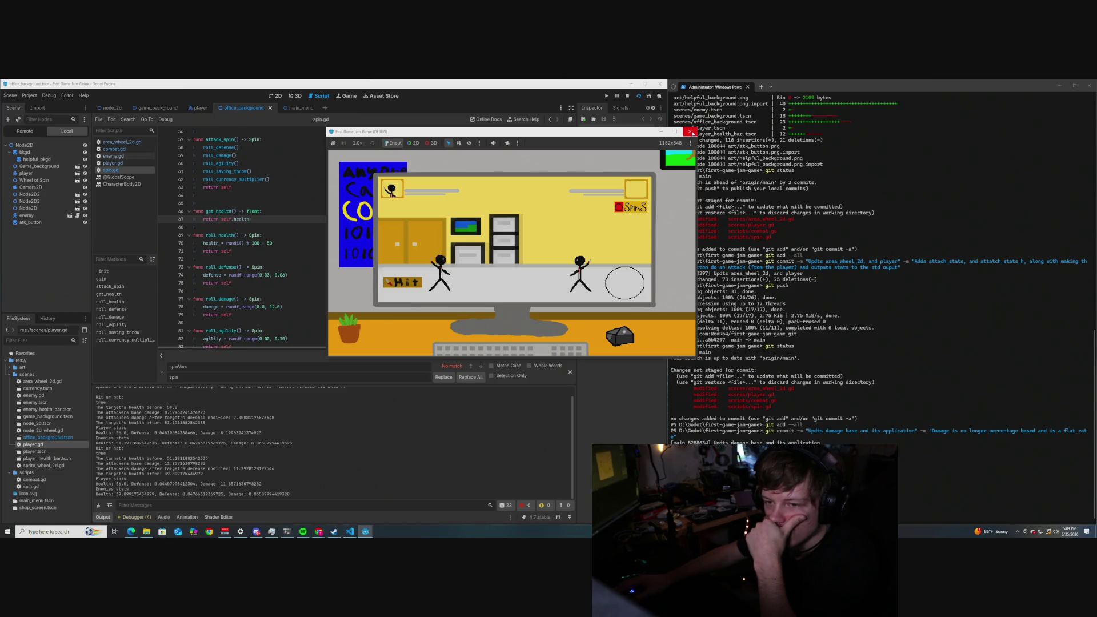
Review the health and damage output, close the game, and return to line 74's defense range.
scroll(253, 251, down, 1)
scroll(255, 267, down, 1)
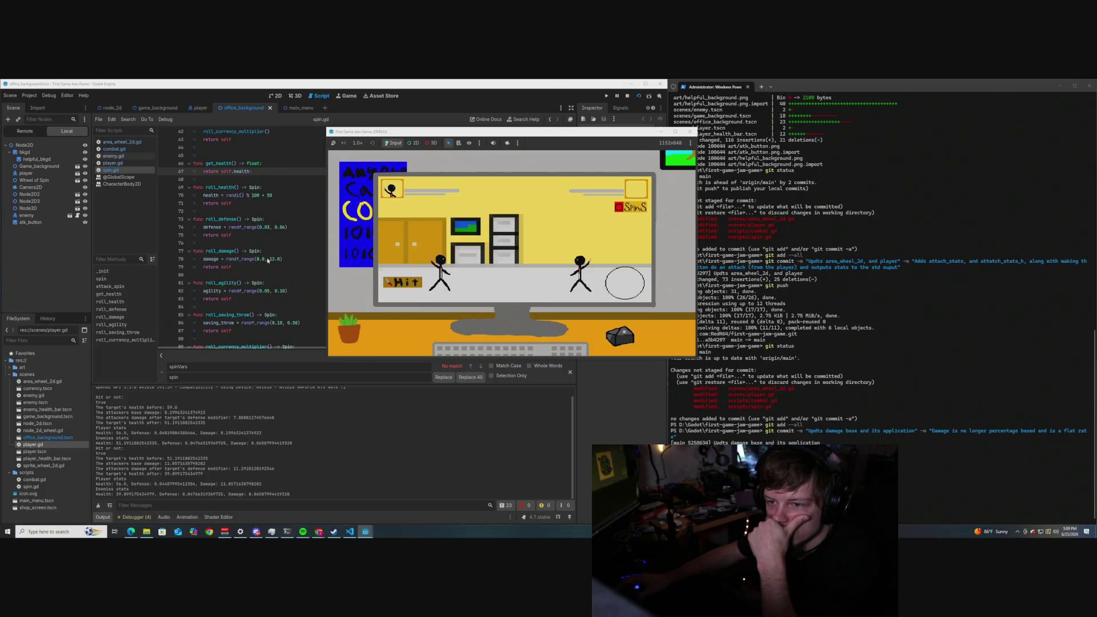
click(689, 132)
scroll(263, 240, up, 1)
scroll(264, 241, down, 1)
click(278, 227)
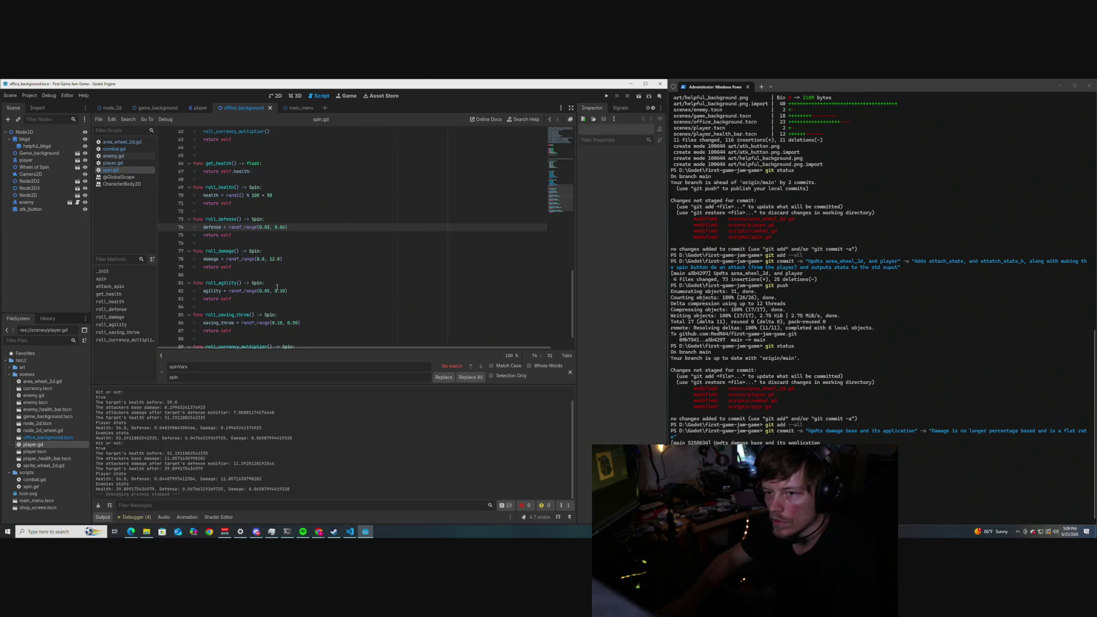
Change the defense roll to randf_range(0.06, 0.11), save spin.gd, and relaunch the office scene.
key(BackSpace)
text(6)
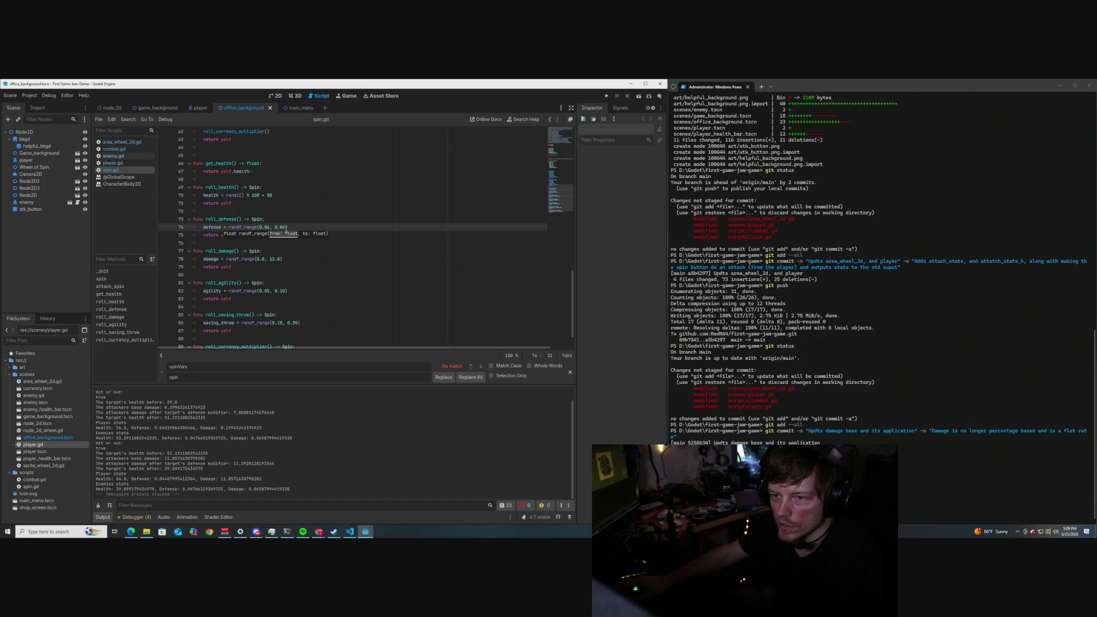
click(285, 227)
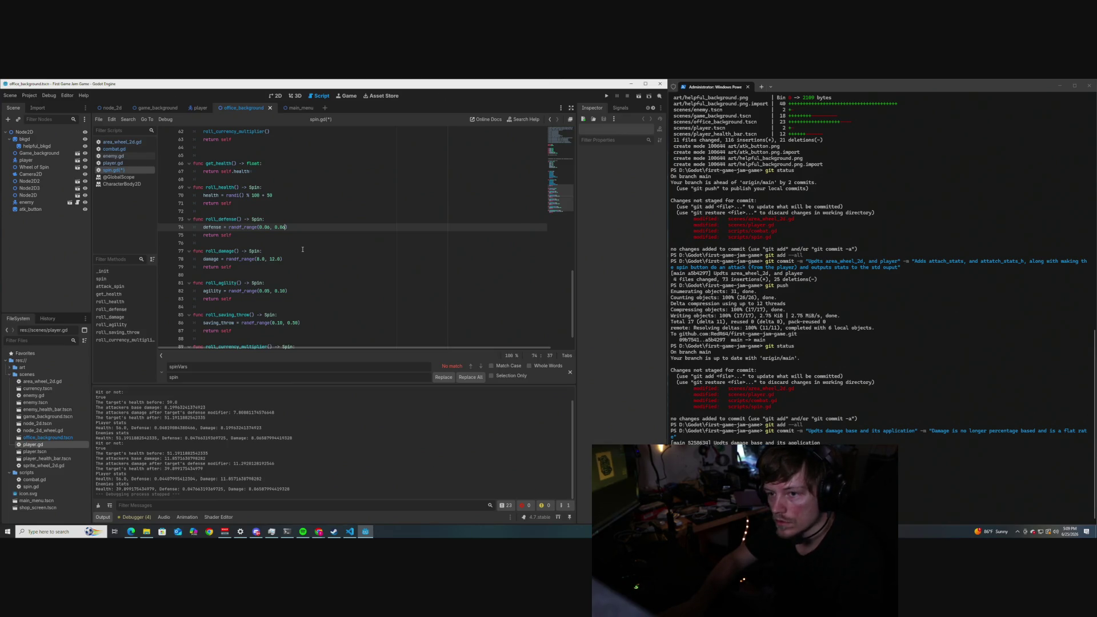
key(BackSpace)
key(BackSpace)
text(11)
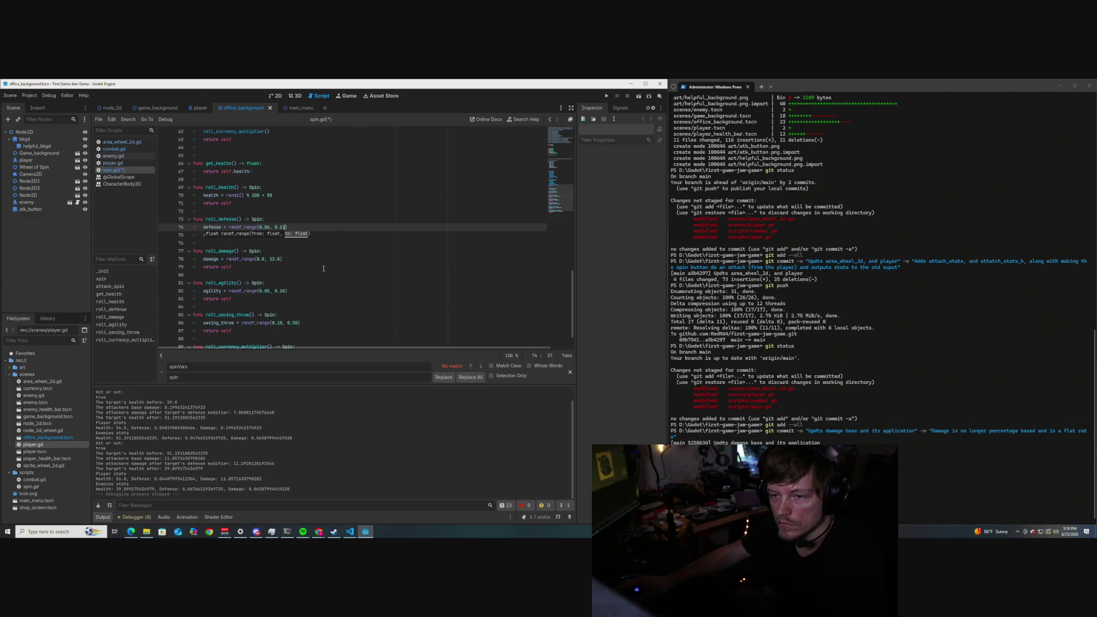
click(323, 268)
key(ctrl+s)
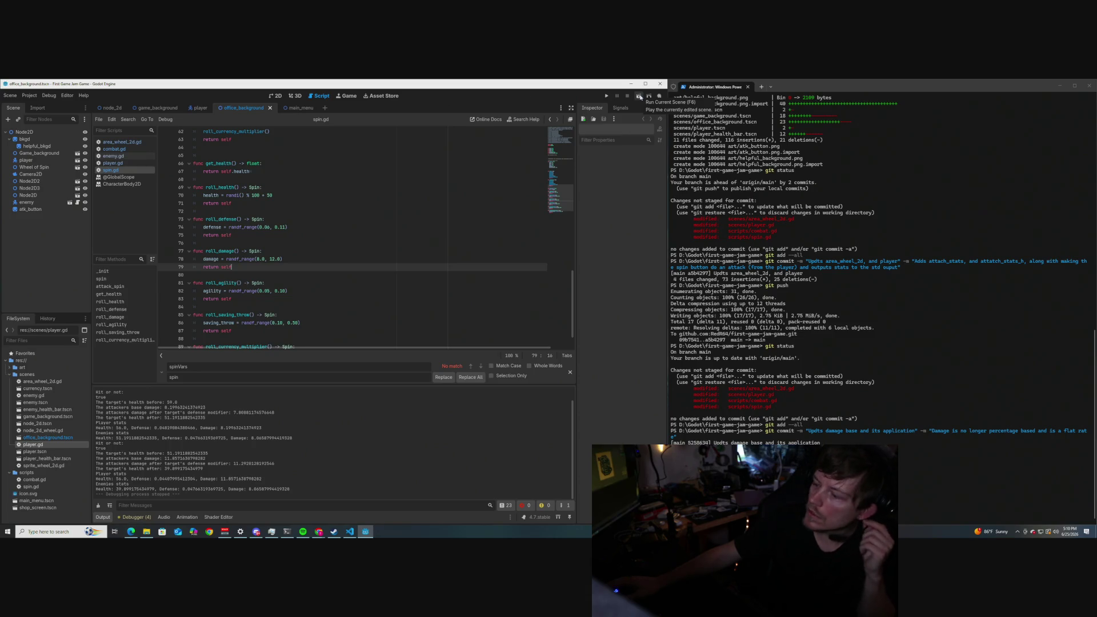
click(639, 97)
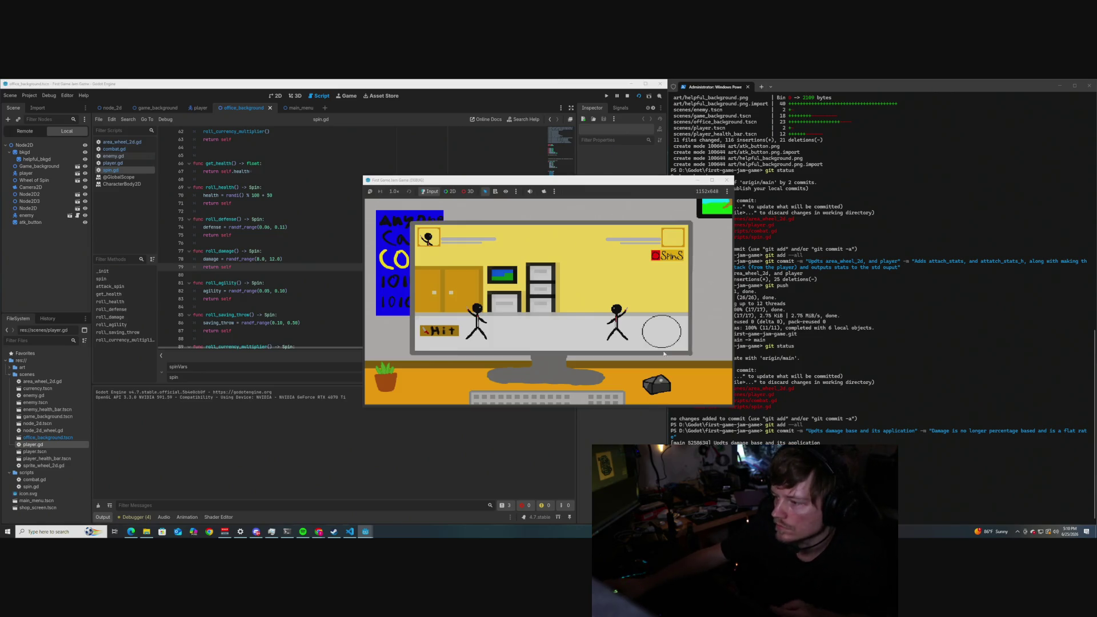
Attack the enemy nine times until its health falls below zero, then close the game.
click(661, 336)
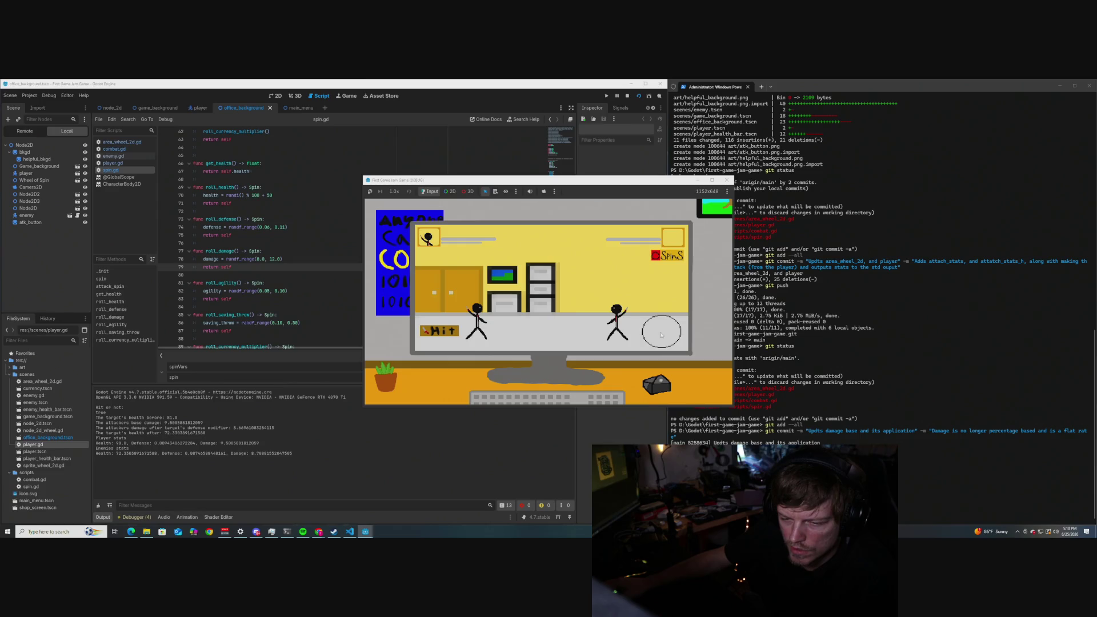
click(661, 335)
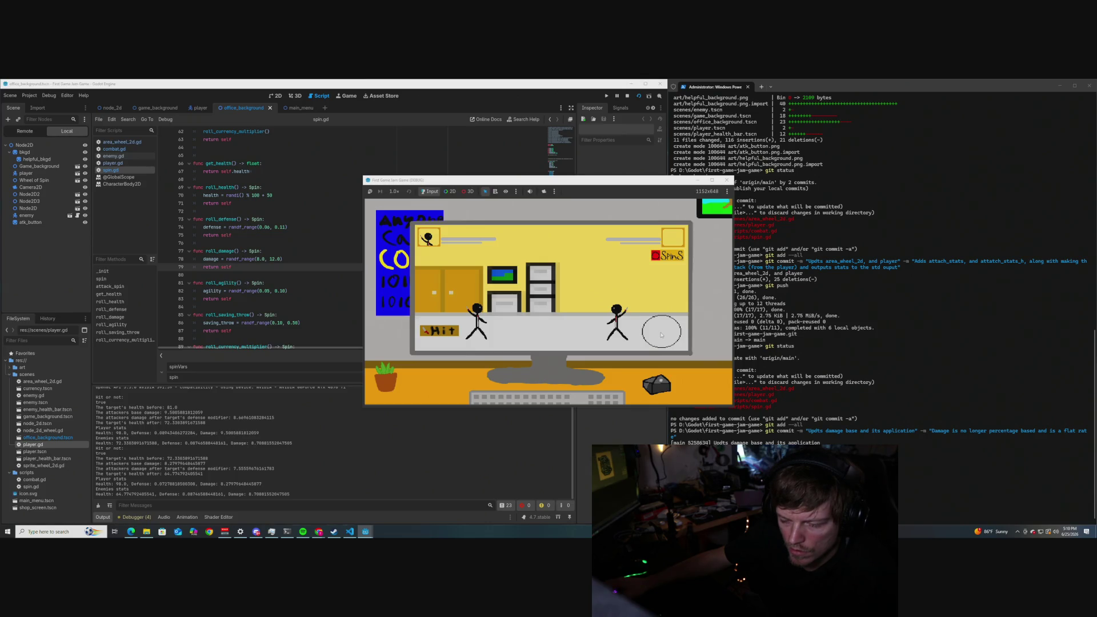
click(661, 335)
click(661, 334)
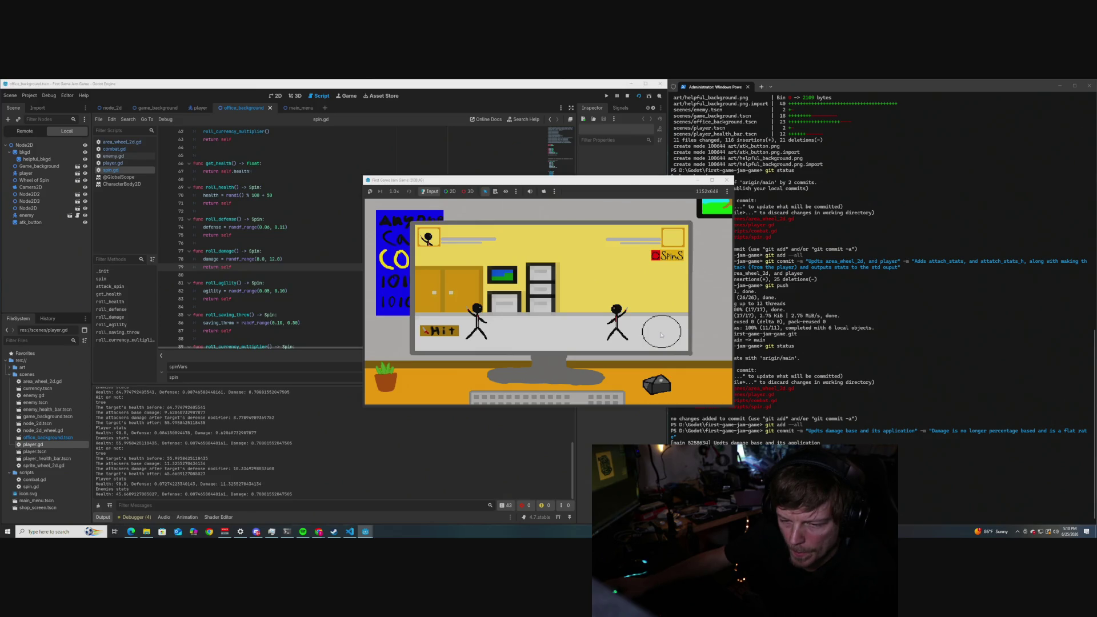
click(661, 335)
click(661, 334)
click(661, 335)
click(661, 335)
click(661, 335)
click(661, 335)
click(661, 335)
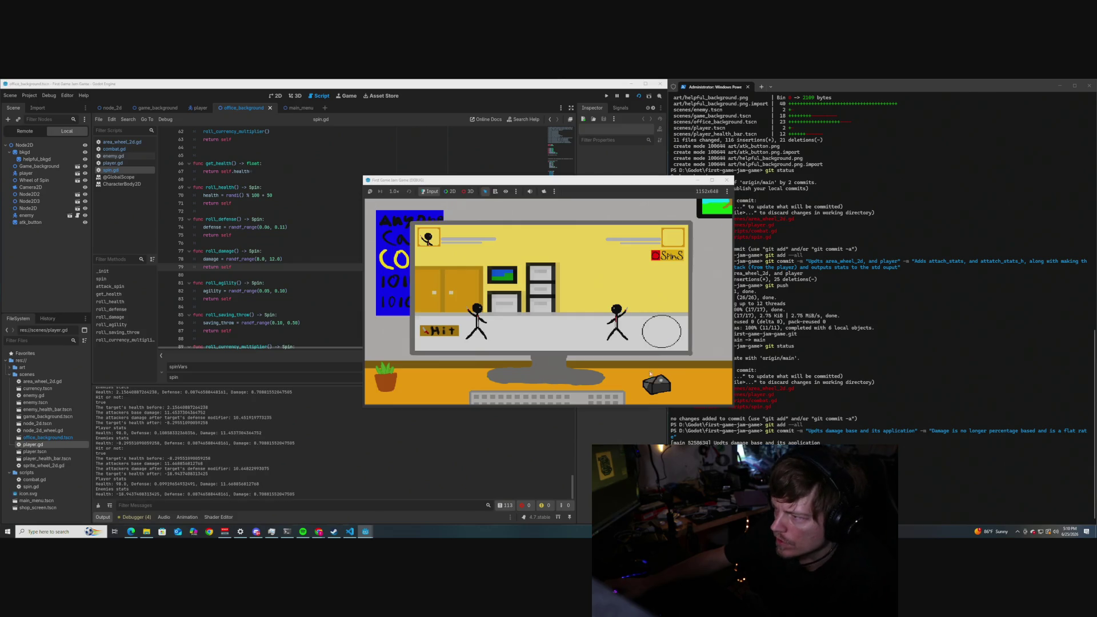
click(727, 180)
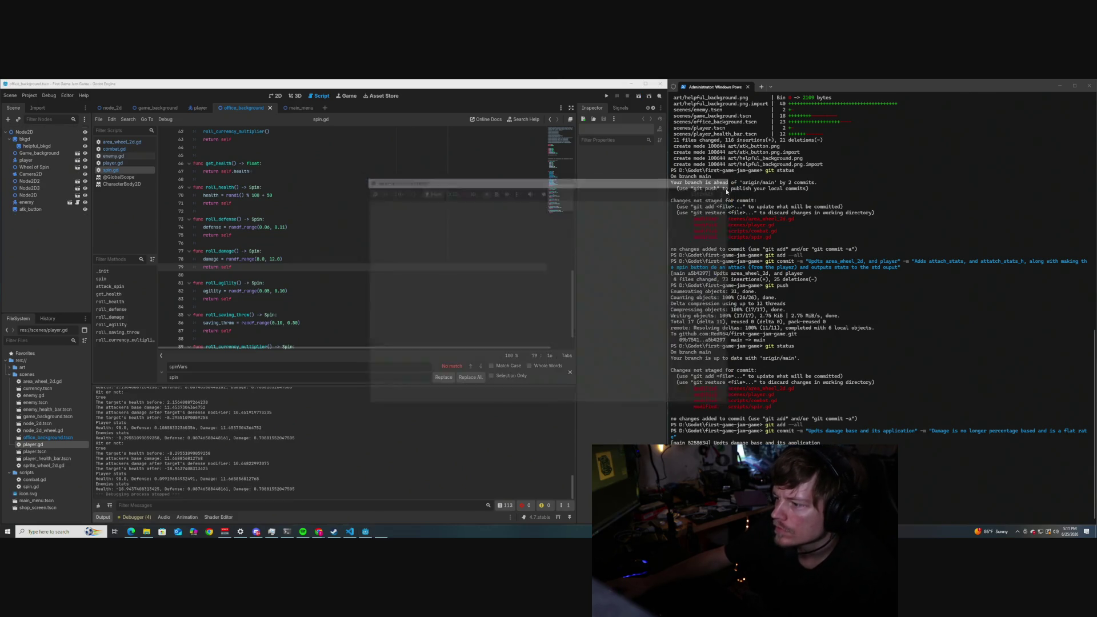
Scroll through spin.gd to review the updated roll functions.
scroll(294, 246, up, 2)
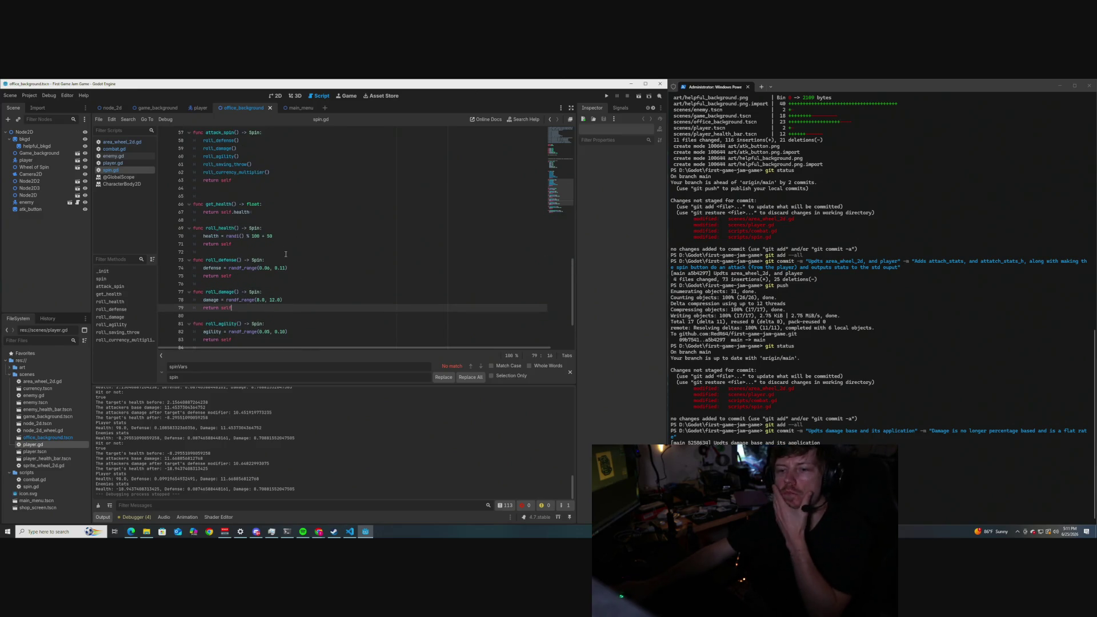
scroll(297, 255, up, 2)
scroll(300, 263, up, 15)
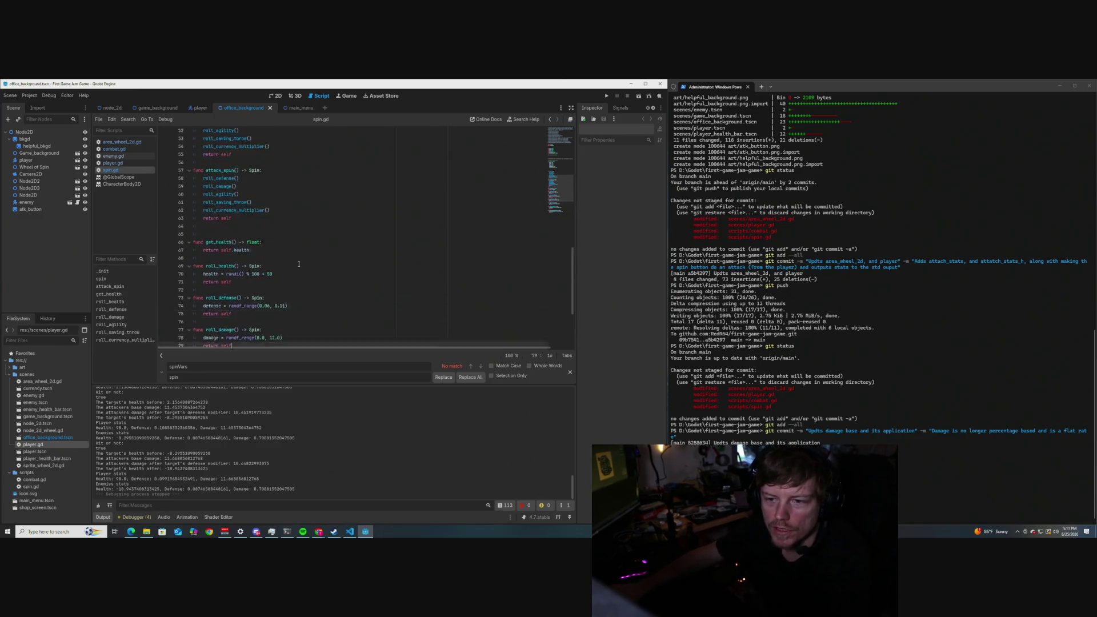
scroll(297, 265, down, 14)
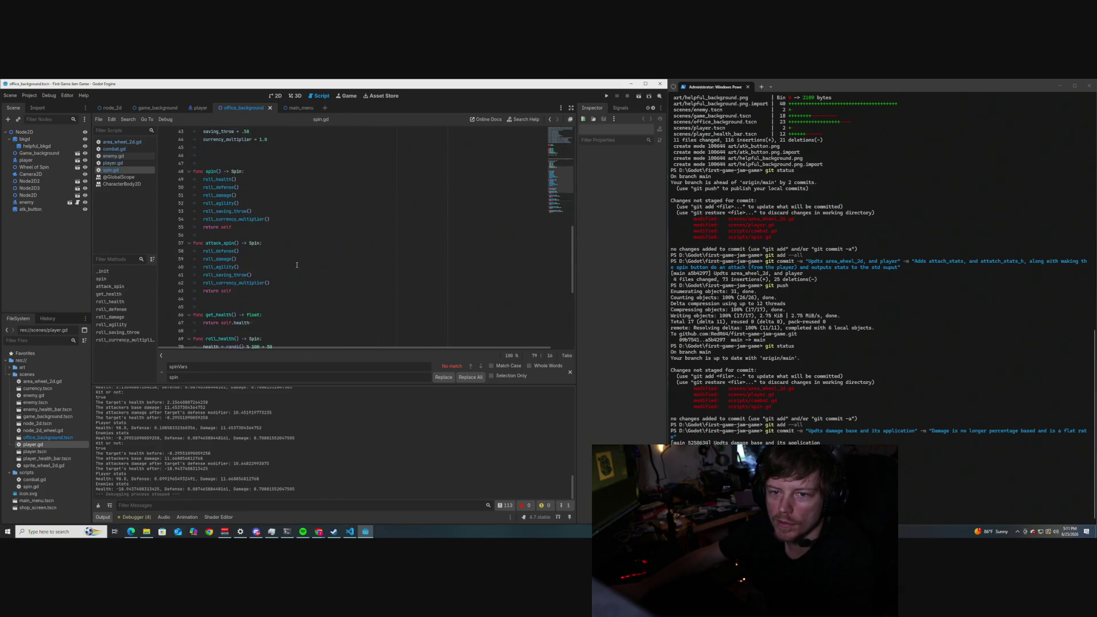
scroll(274, 249, up, 6)
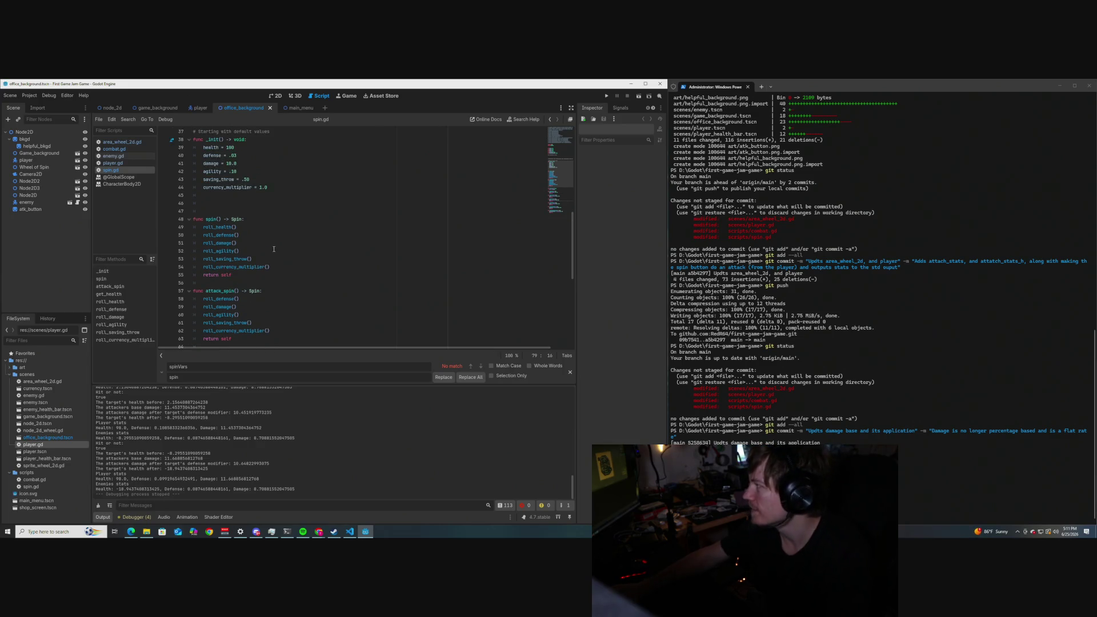
scroll(274, 250, up, 8)
scroll(278, 246, down, 5)
scroll(277, 245, up, 5)
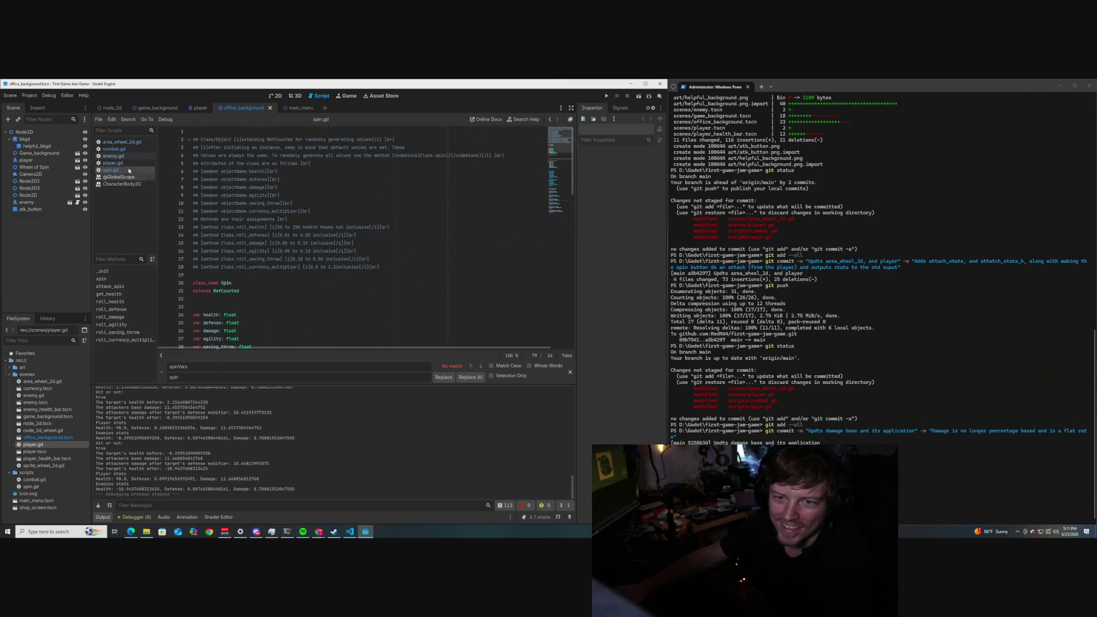
Open area_wheel_2d.gd and read its click handler that attacks and prints player and enemy stats.
click(121, 142)
scroll(319, 257, up, 2)
scroll(319, 257, down, 4)
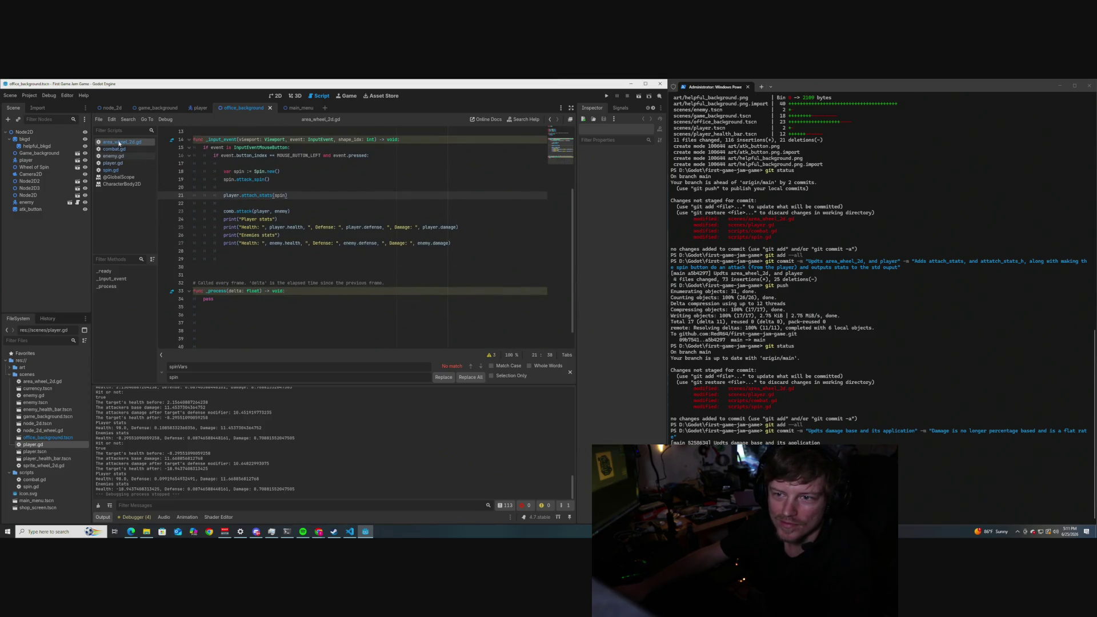
scroll(264, 227, up, 3)
scroll(265, 227, down, 1)
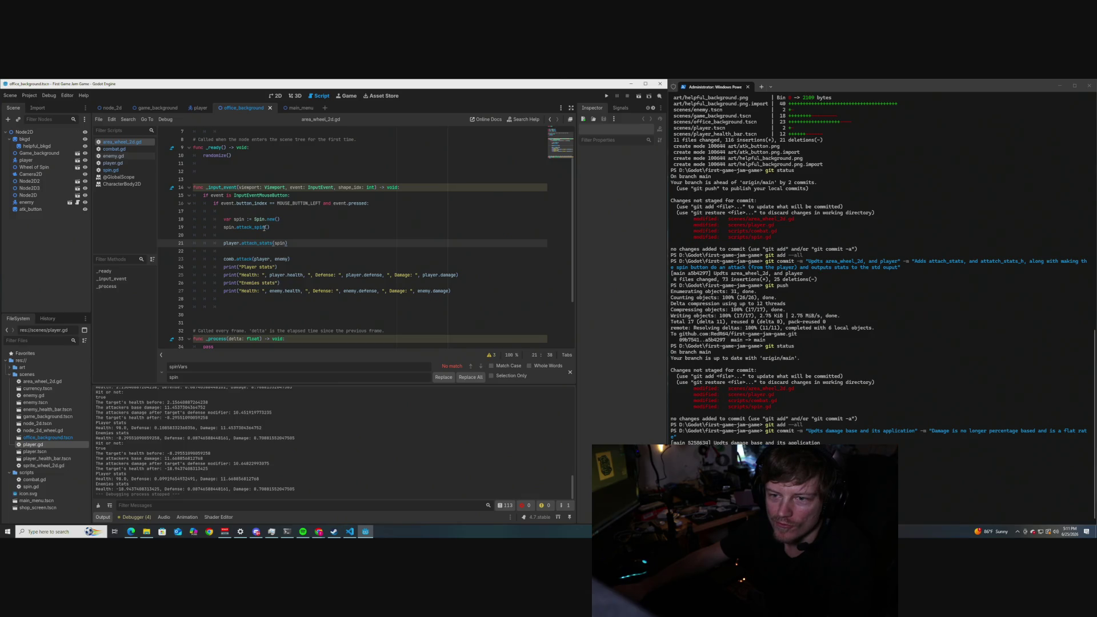
scroll(265, 227, down, 3)
scroll(265, 228, up, 3)
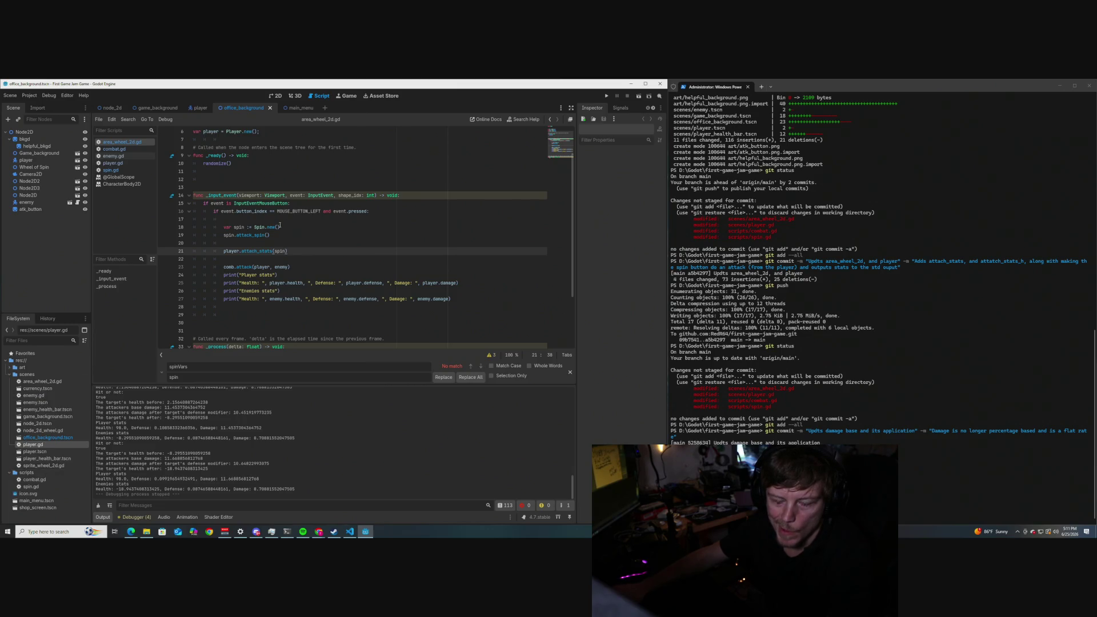
scroll(280, 226, up, 2)
scroll(290, 226, down, 2)
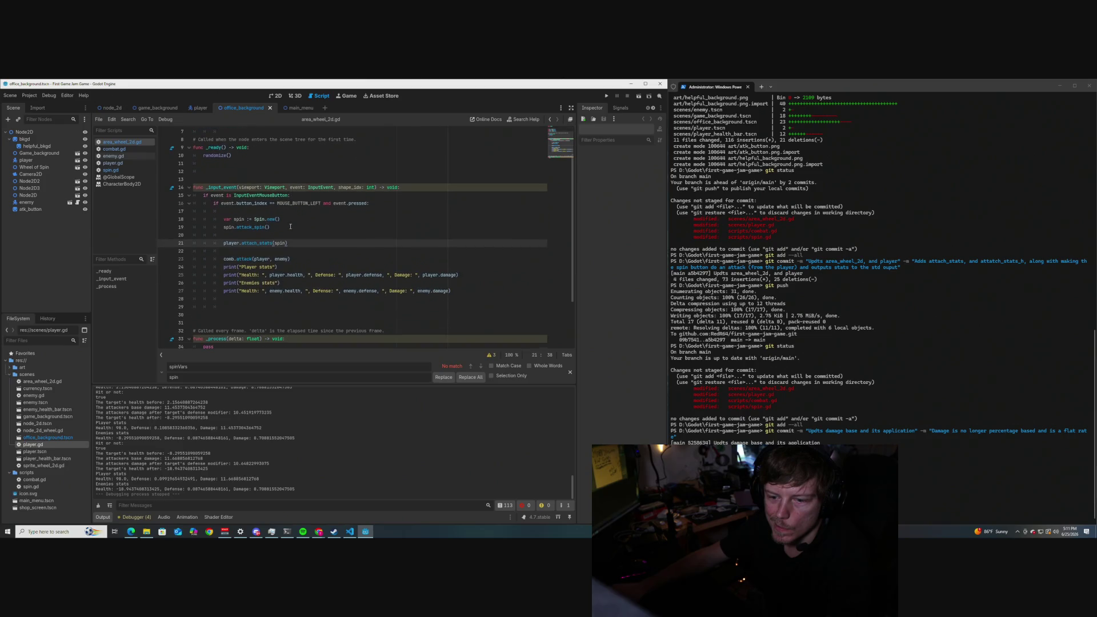
Push the damage commit to the remote from PowerShell.
key(alt+Tab)
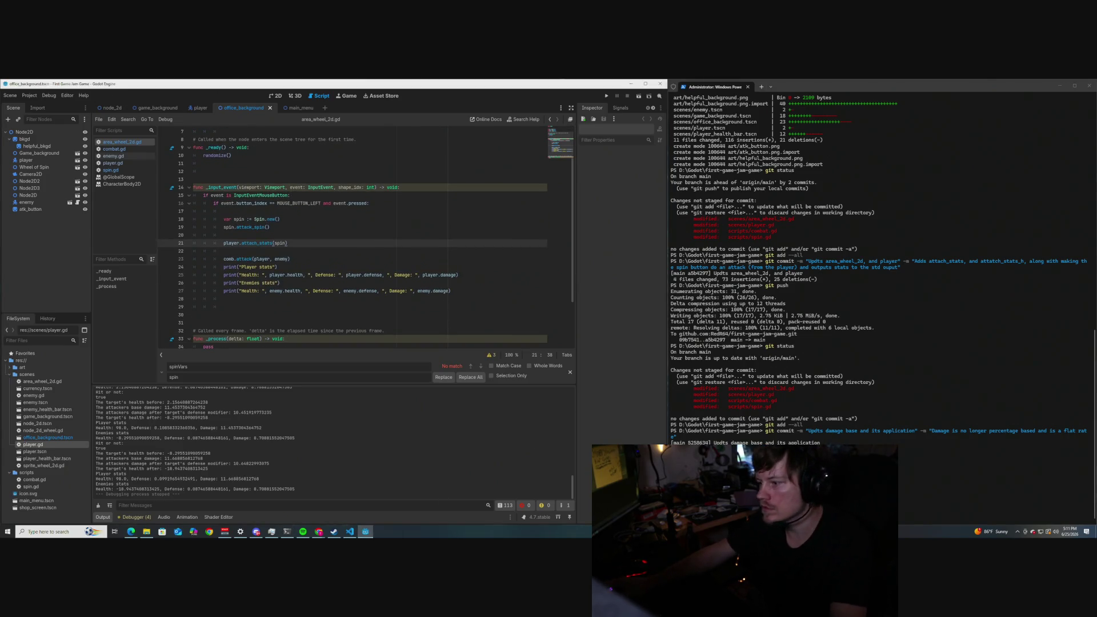
text(git push)
key(Return)
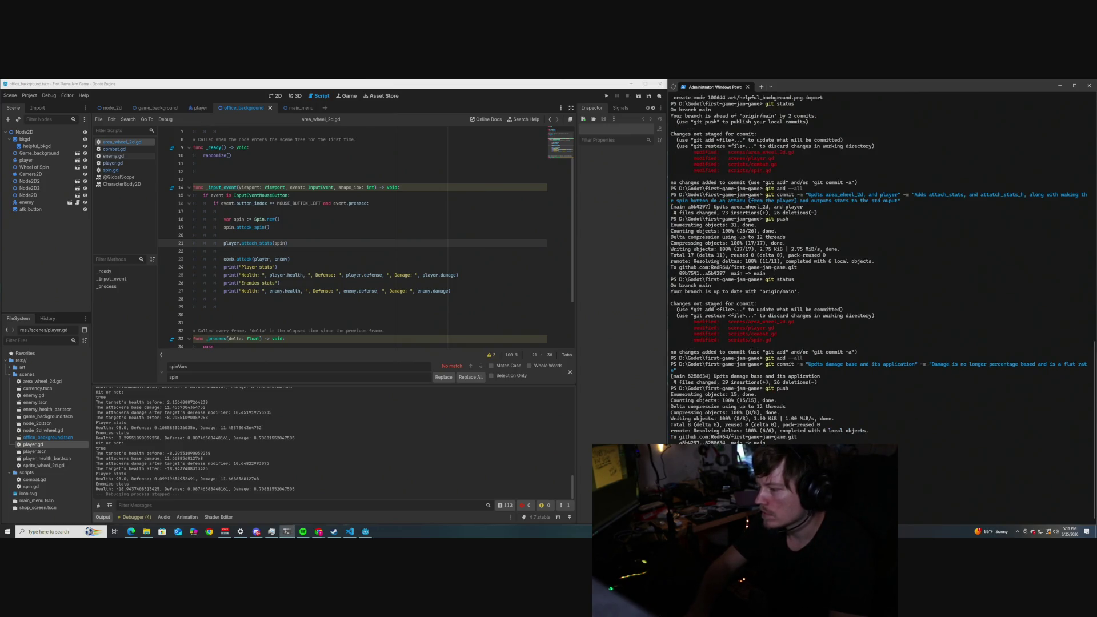
Stage all changes and commit "Updts defense stats" with description "Increases defense stat range to 6 to 11 %".
text(git status)
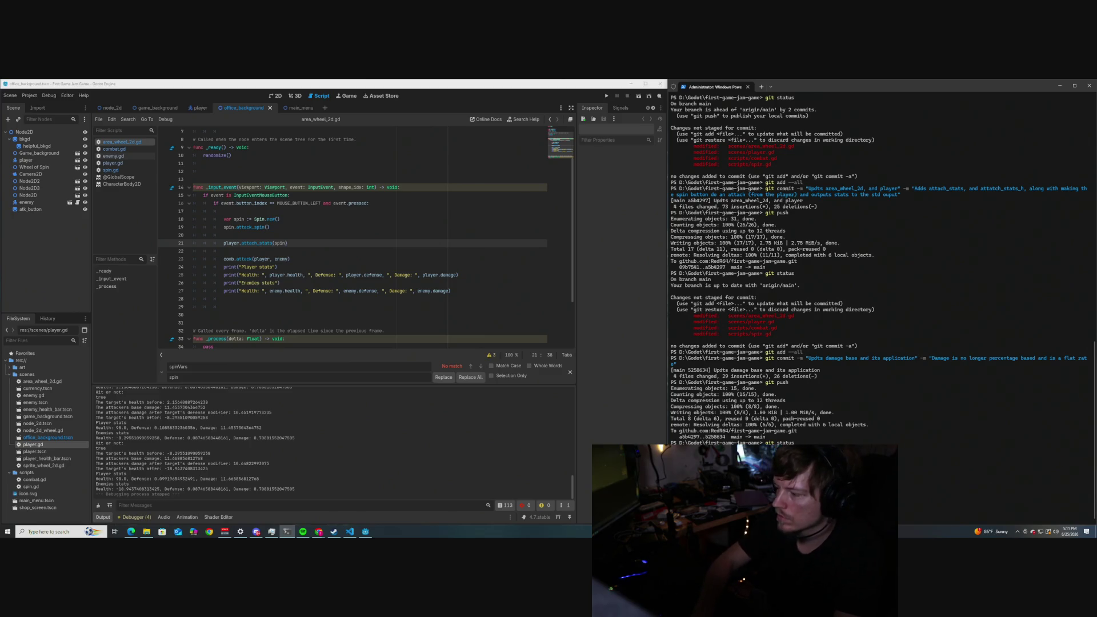
text(ed)
text(defense stats to ")
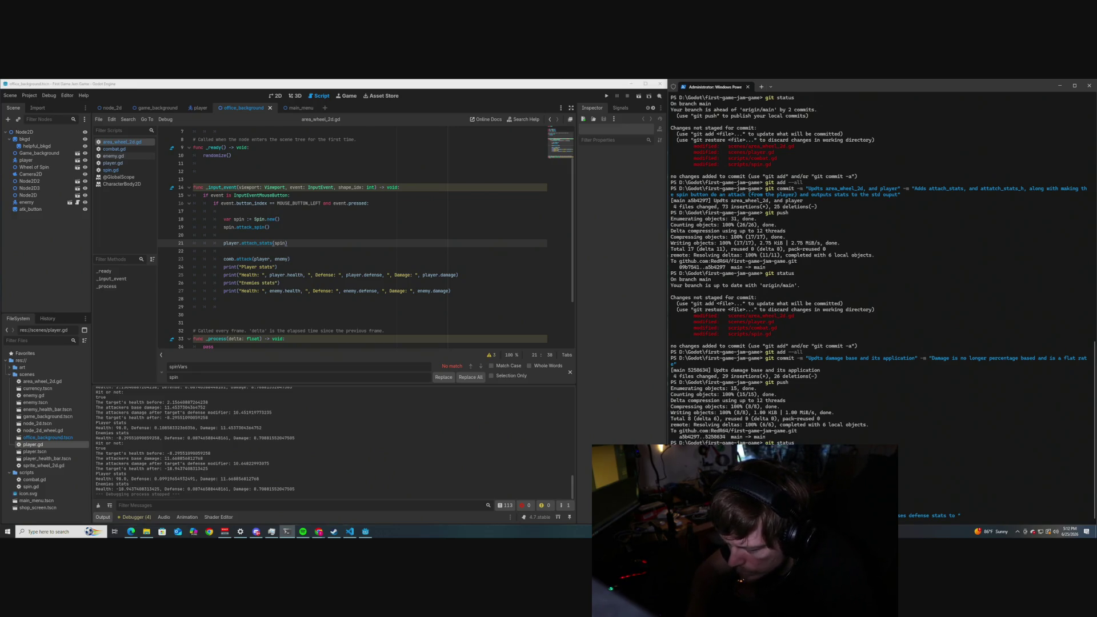
key(BackSpace)
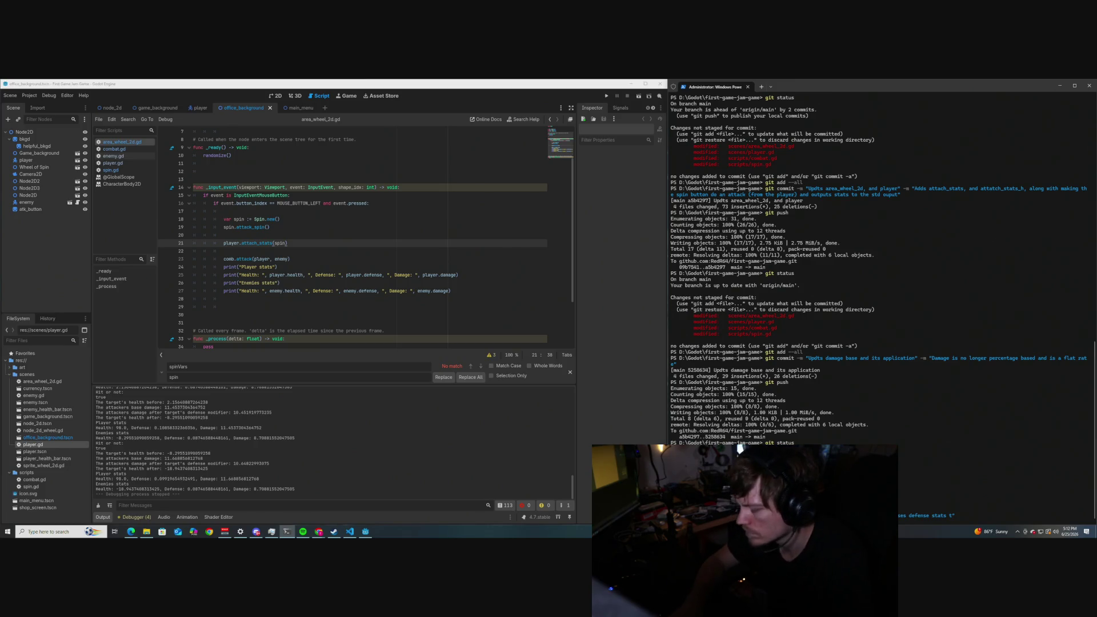
key(BackSpace)
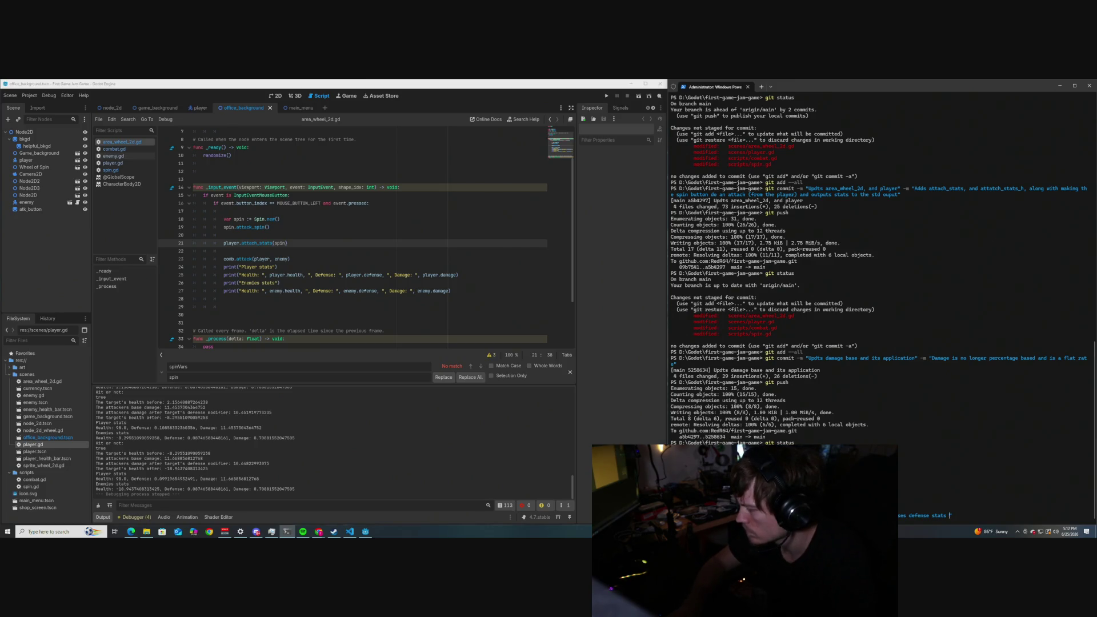
text(range to 6)
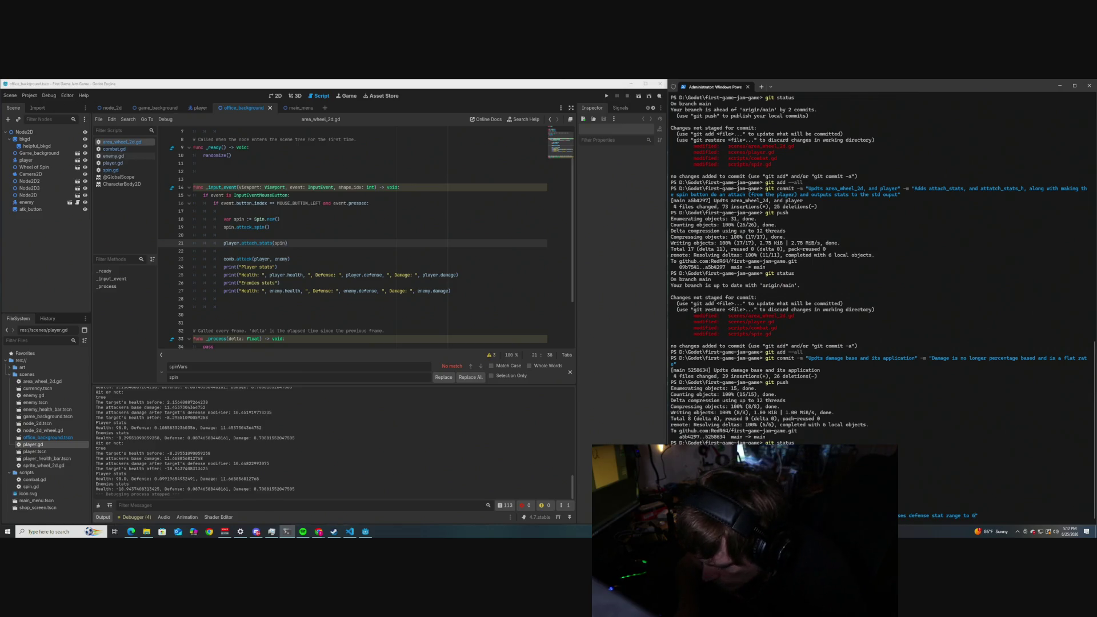
text(")
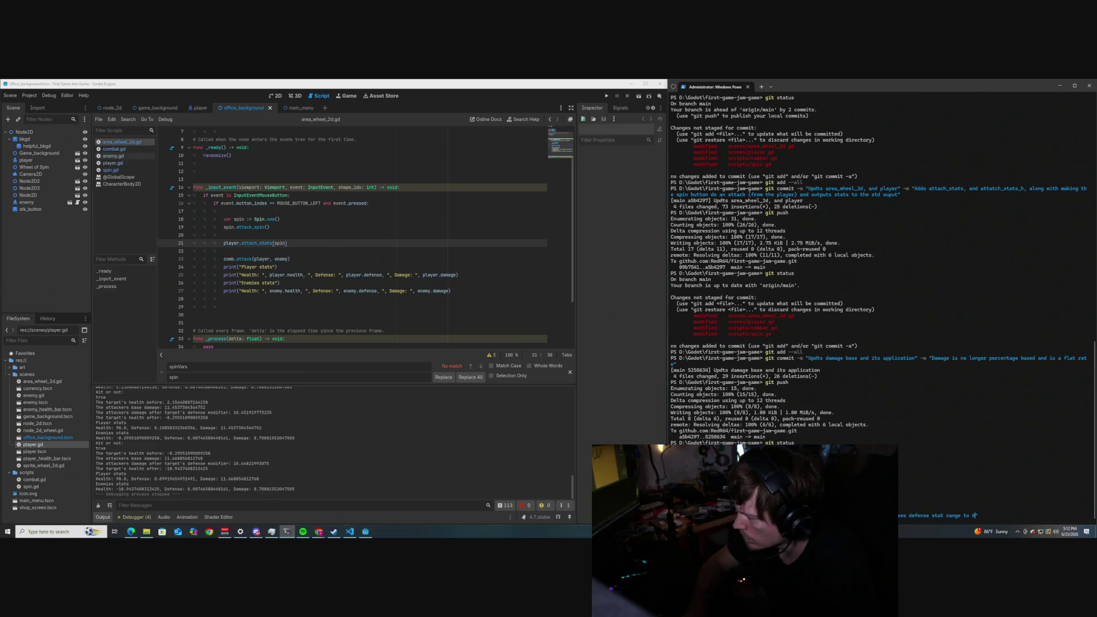
text(11)
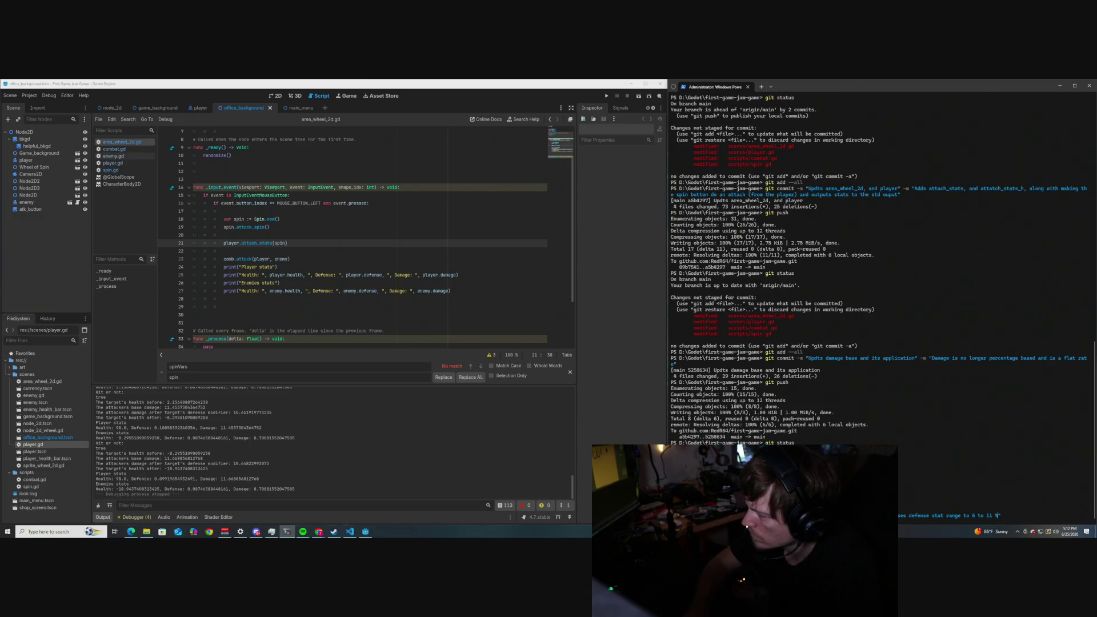
scroll(878, 306, down, 1)
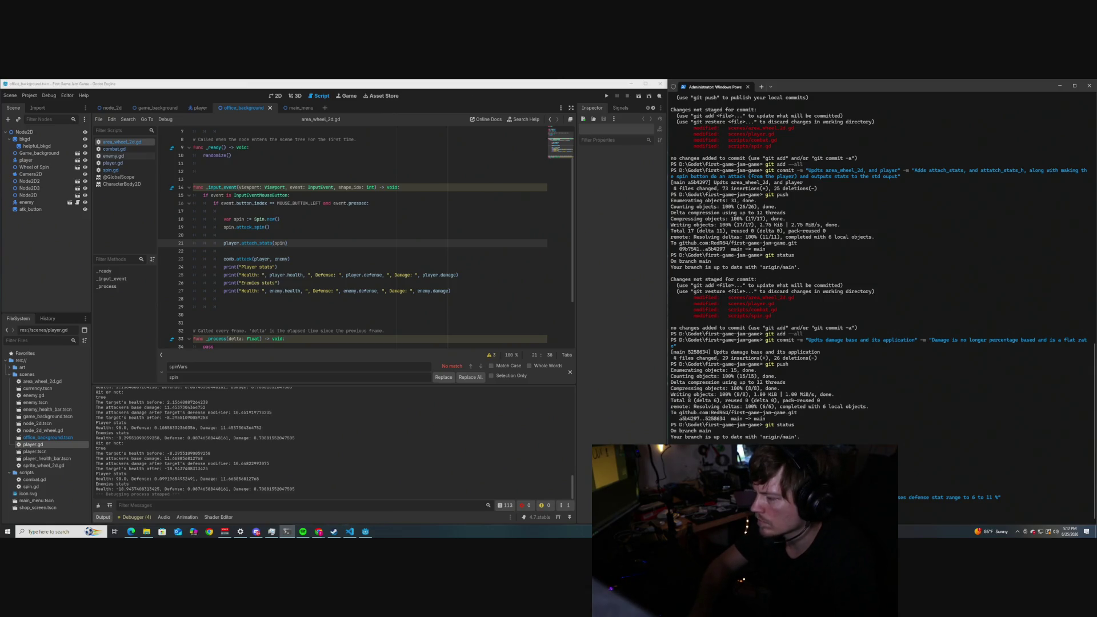
scroll(834, 414, down, 3)
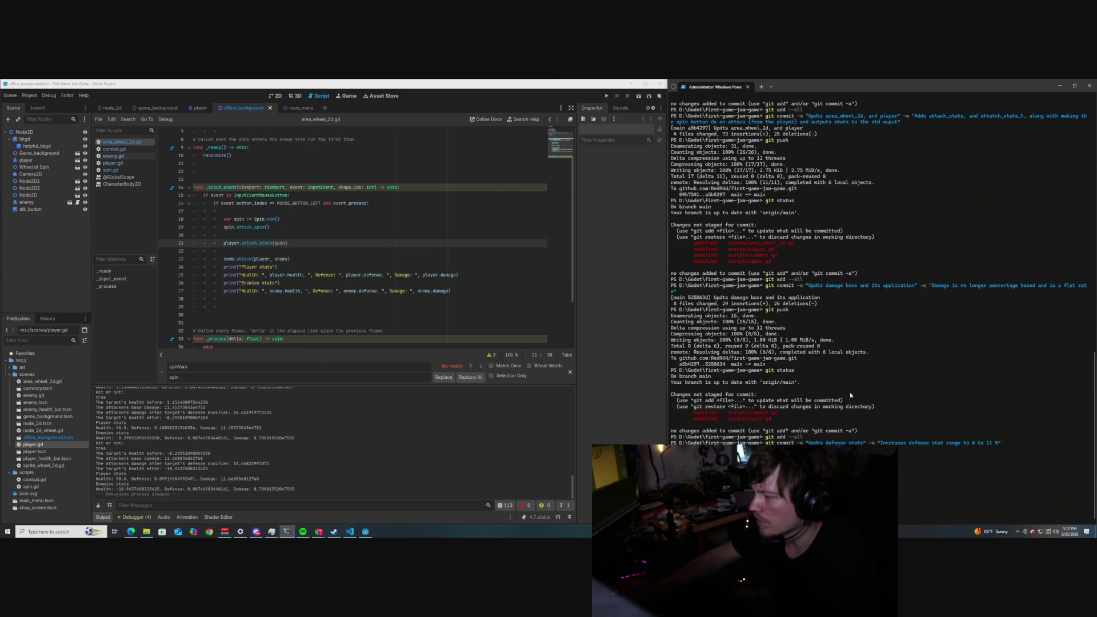
key(Return)
Push the defense stats commit to the remote.
text(git push)
key(Return)
text(git pull)
key(Return)
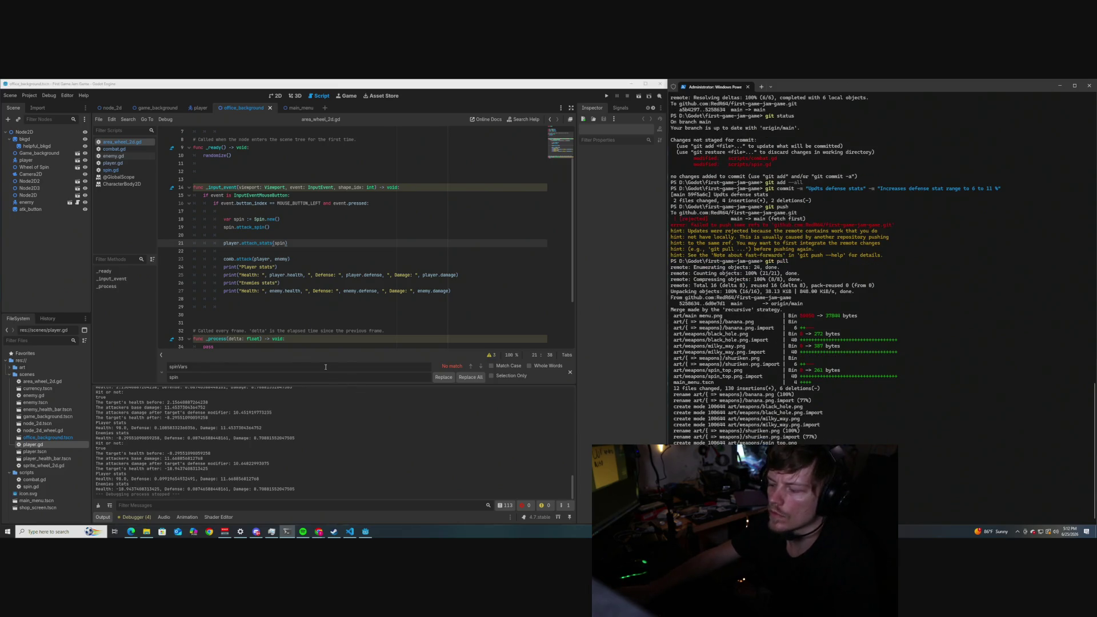
Check the git pull output merging 13 files of remote weapon art like black_hole.png and shuriken.png.
scroll(290, 315, down, 1)
scroll(290, 315, up, 1)
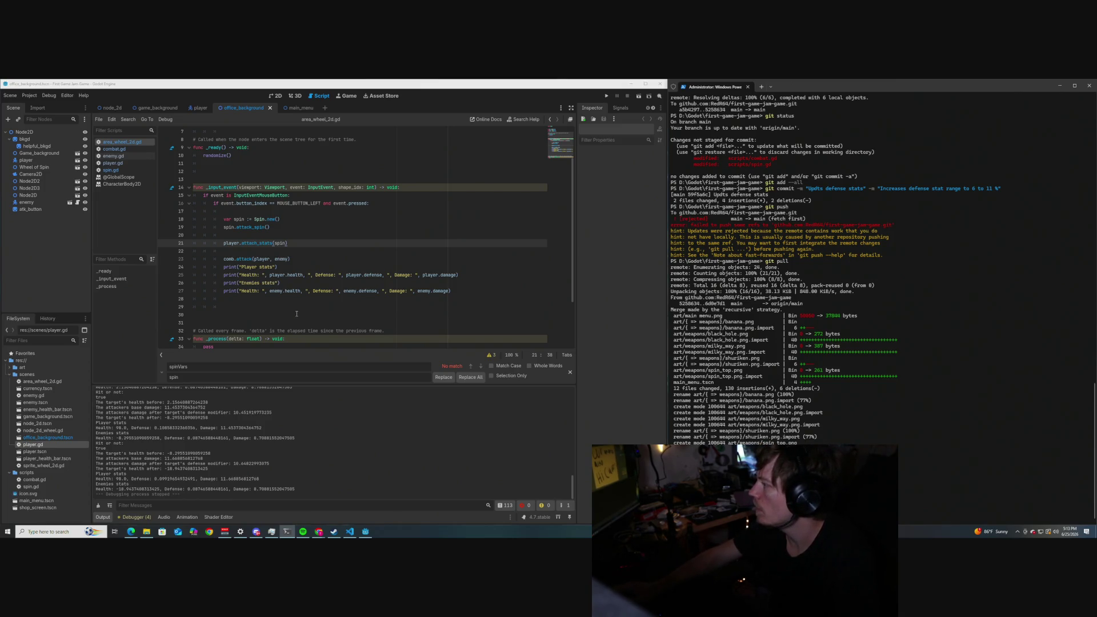
scroll(291, 255, down, 3)
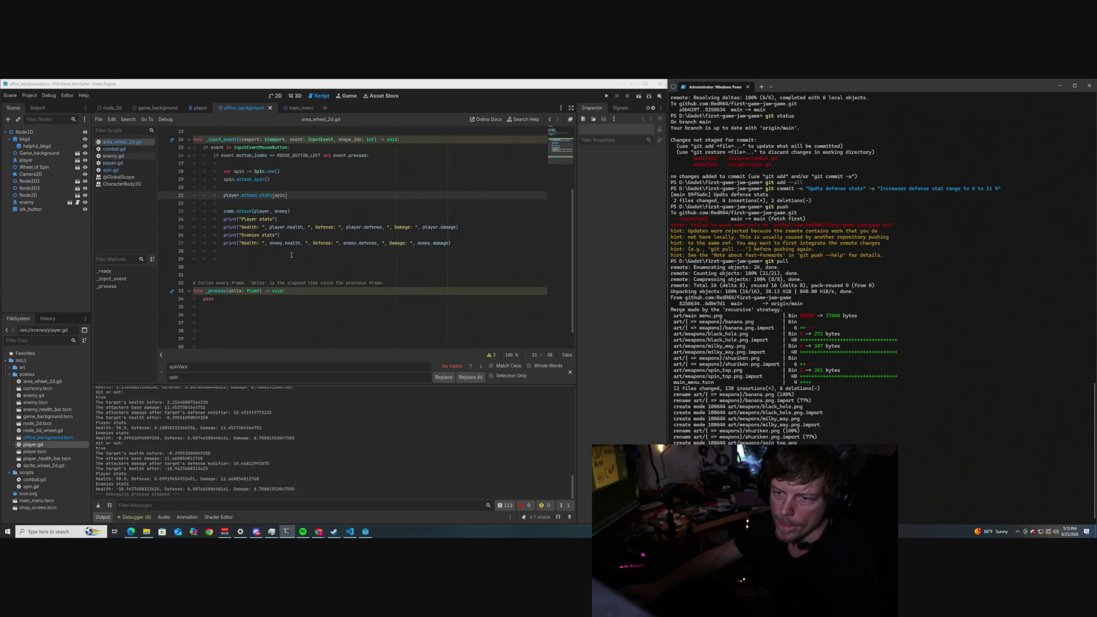
scroll(280, 246, up, 5)
scroll(291, 255, down, 5)
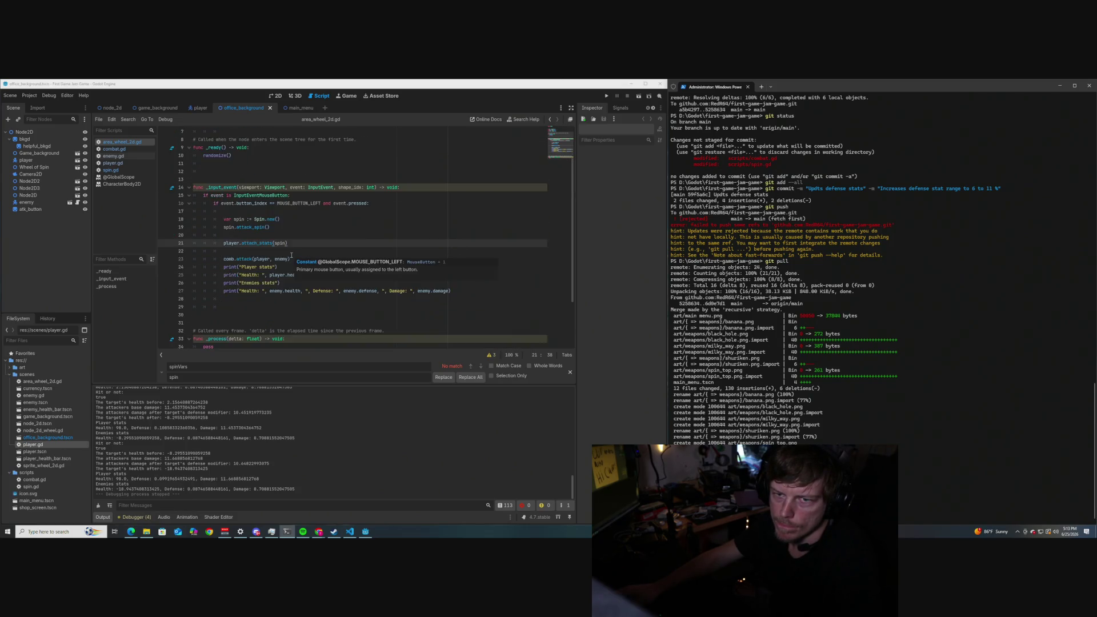
scroll(292, 255, up, 3)
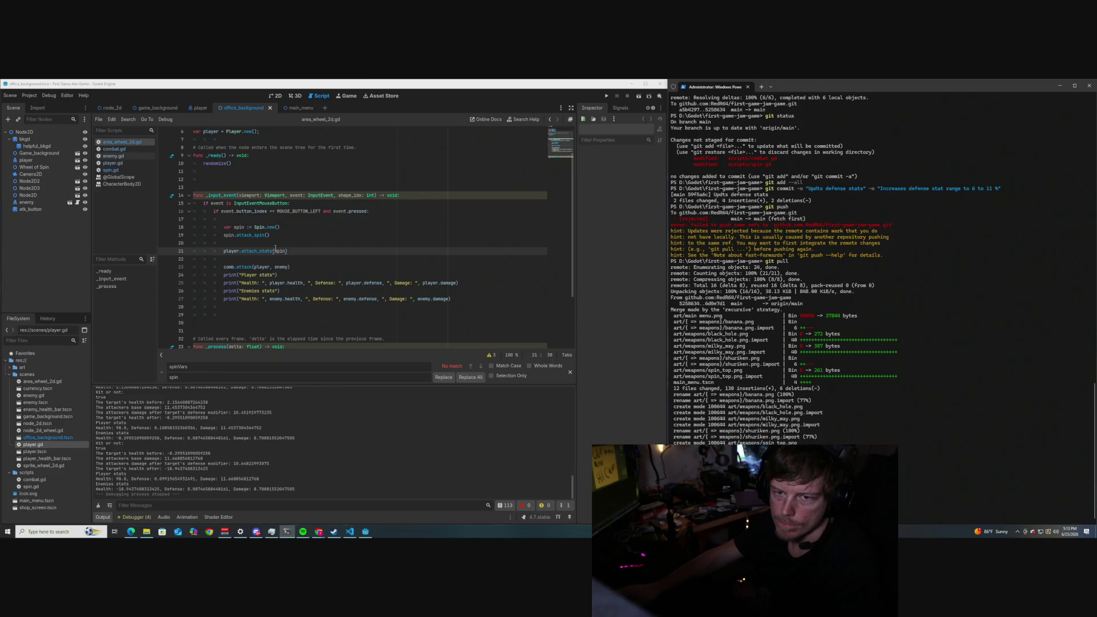
scroll(292, 231, down, 1)
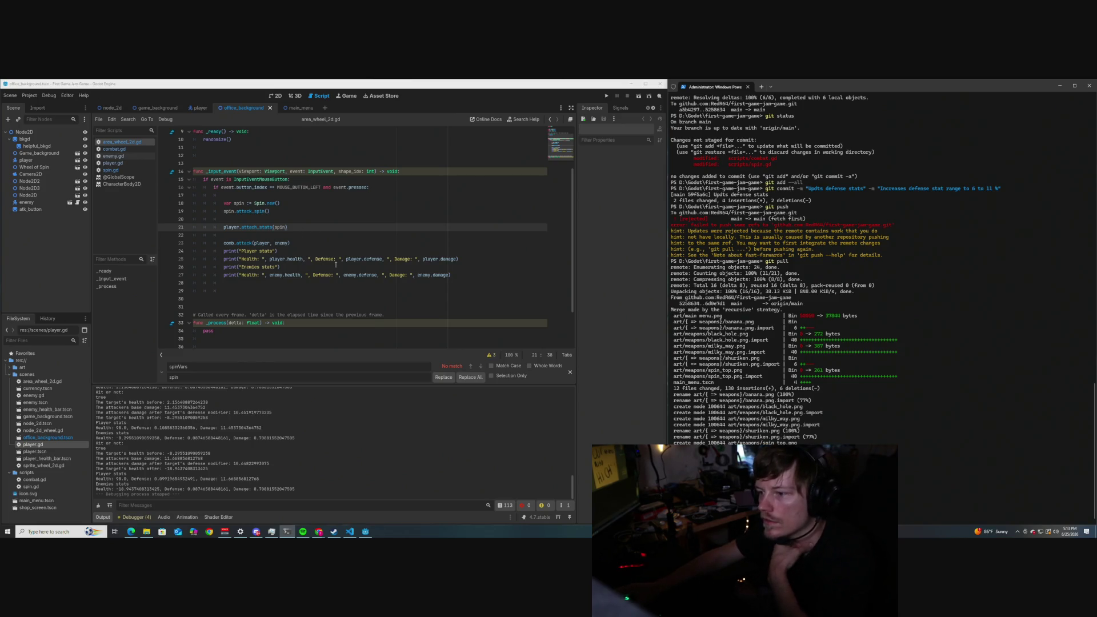
scroll(336, 264, down, 1)
scroll(336, 265, up, 2)
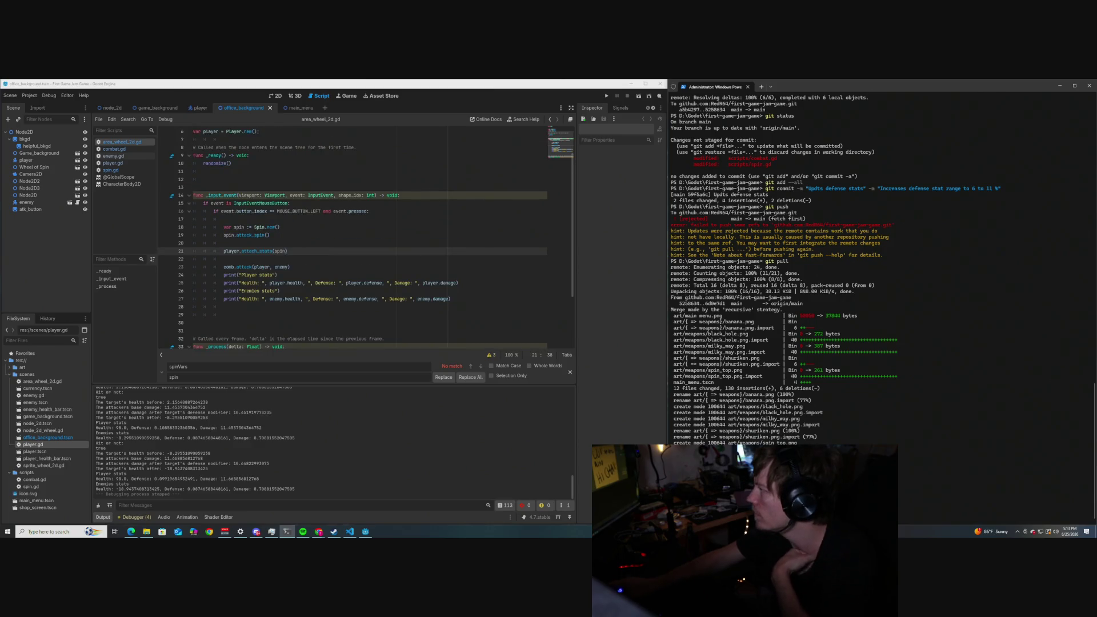
key(alt+Tab)
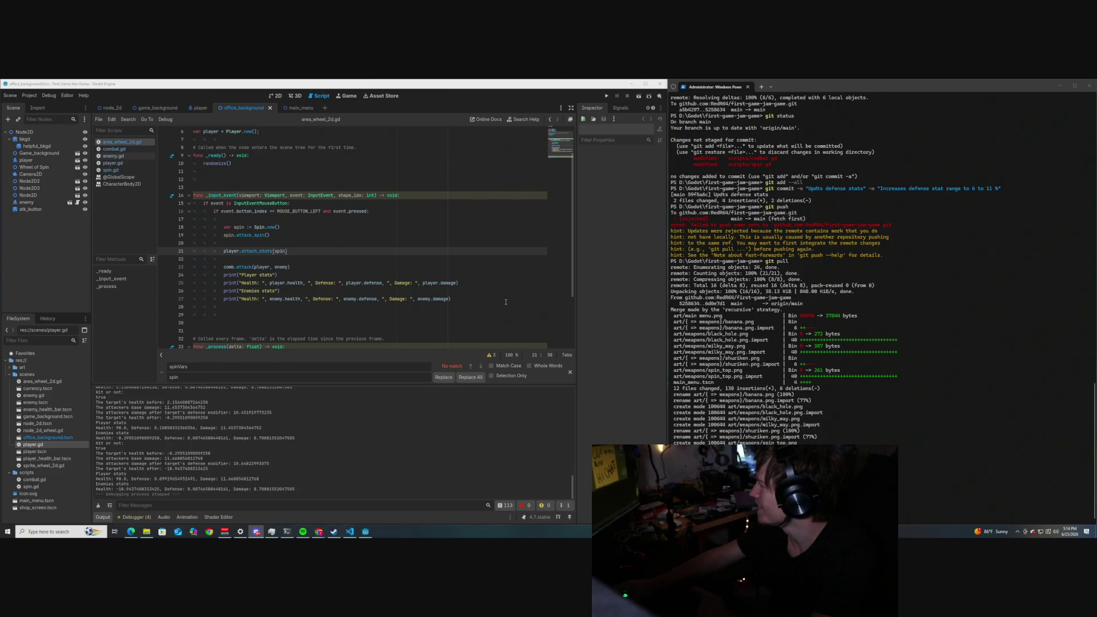
scroll(381, 279, down, 1)
scroll(381, 280, down, 2)
scroll(382, 280, up, 2)
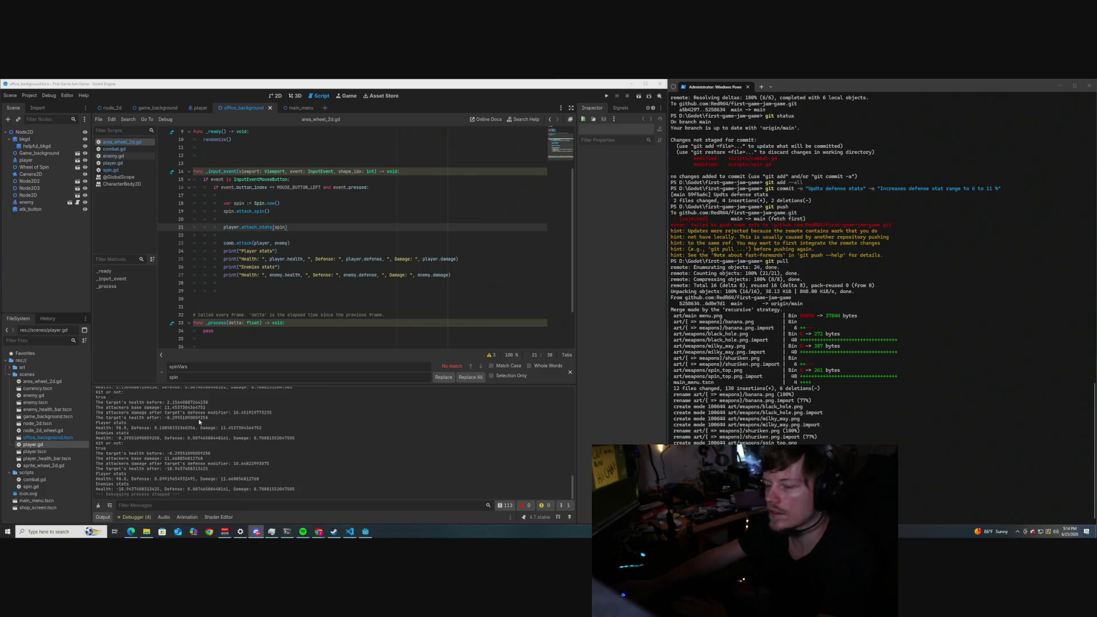
scroll(231, 279, down, 2)
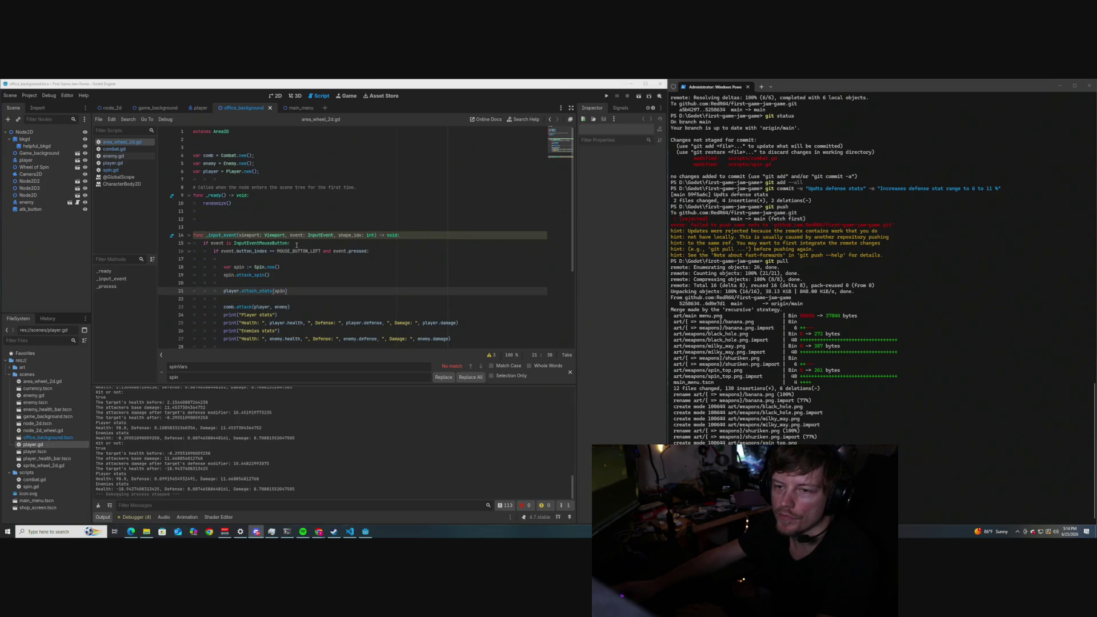
scroll(296, 245, up, 3)
scroll(296, 245, down, 2)
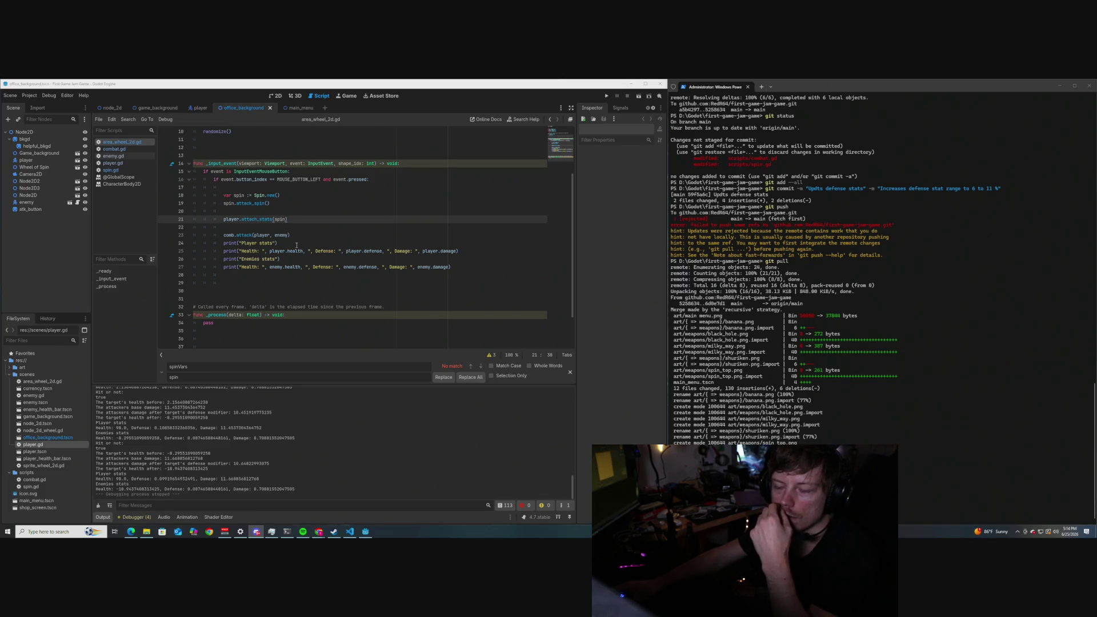
scroll(297, 245, down, 1)
scroll(297, 245, up, 5)
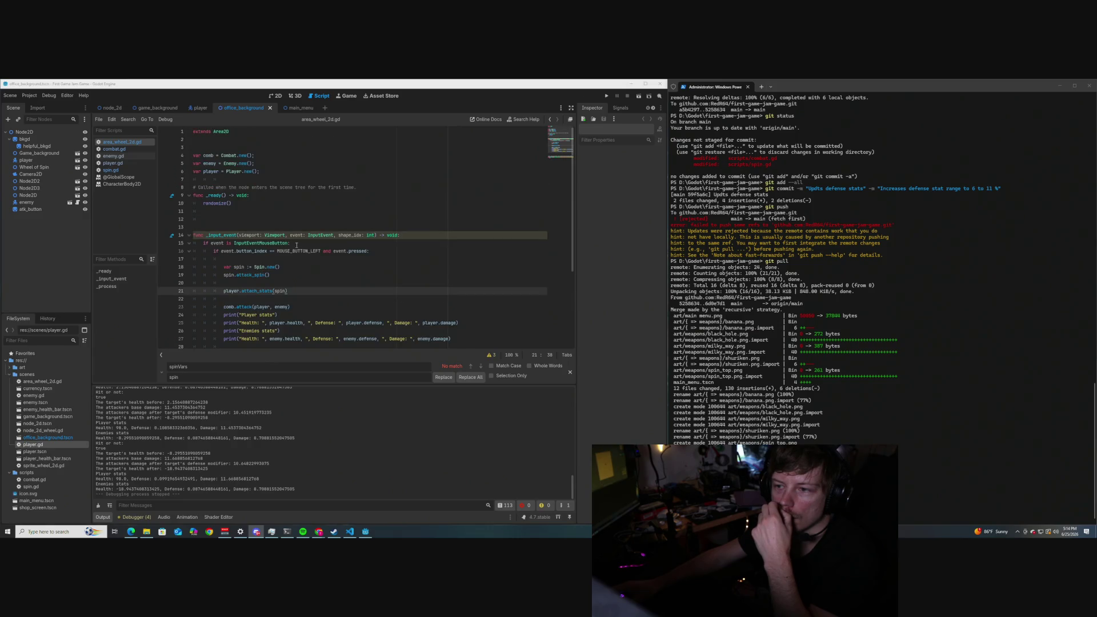
scroll(296, 245, down, 2)
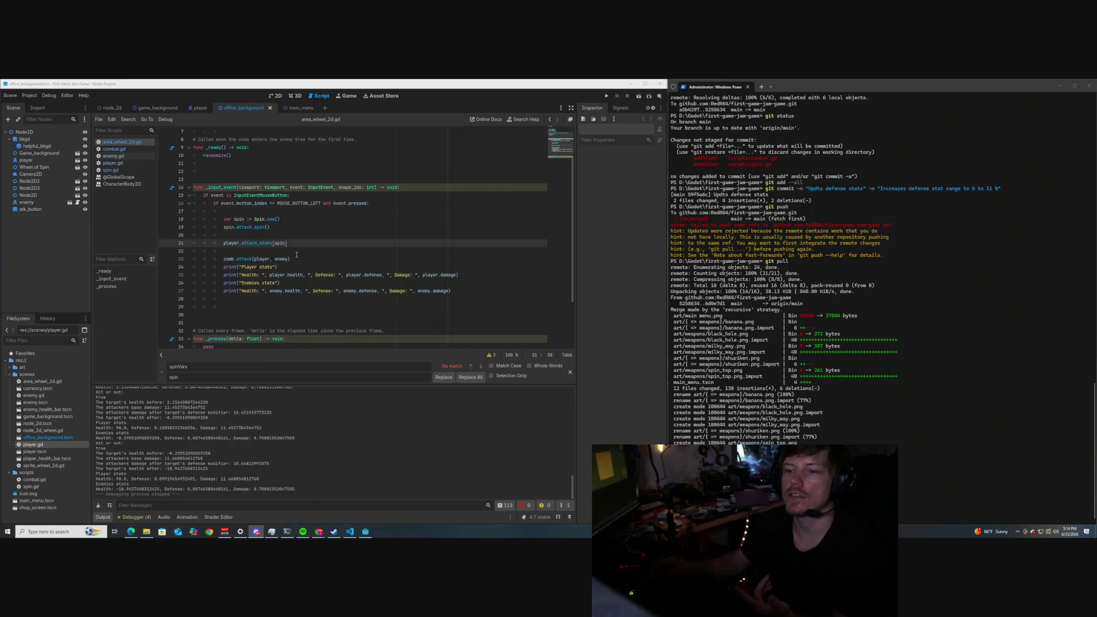
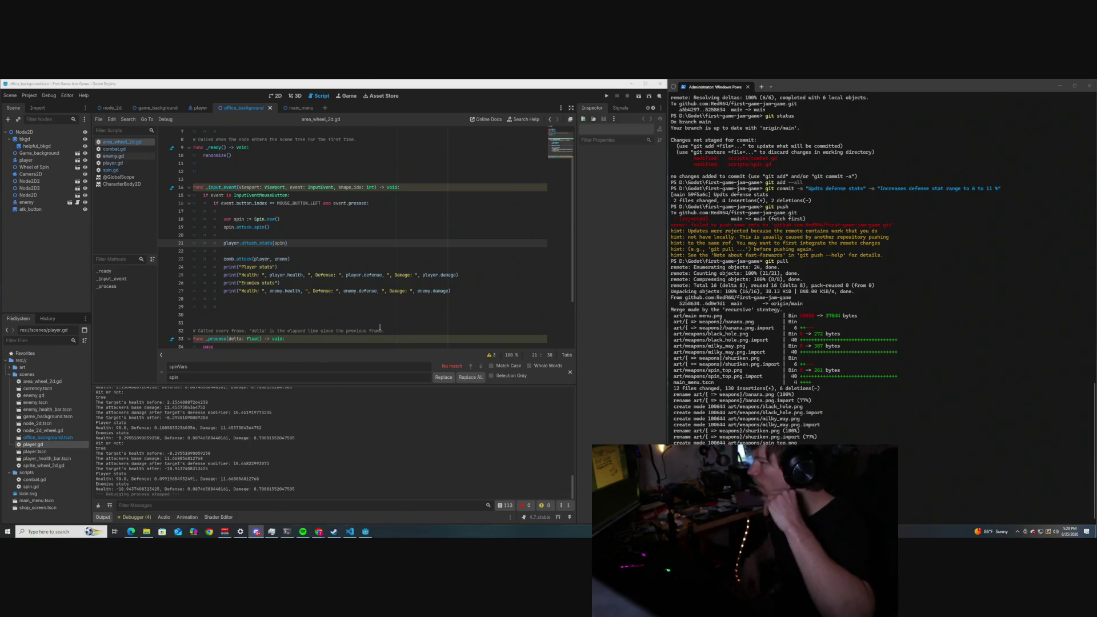
Clear the PowerShell output, leaving a fresh prompt in the first-game-jam-game folder.
key(XF86AudioRaiseVolume)
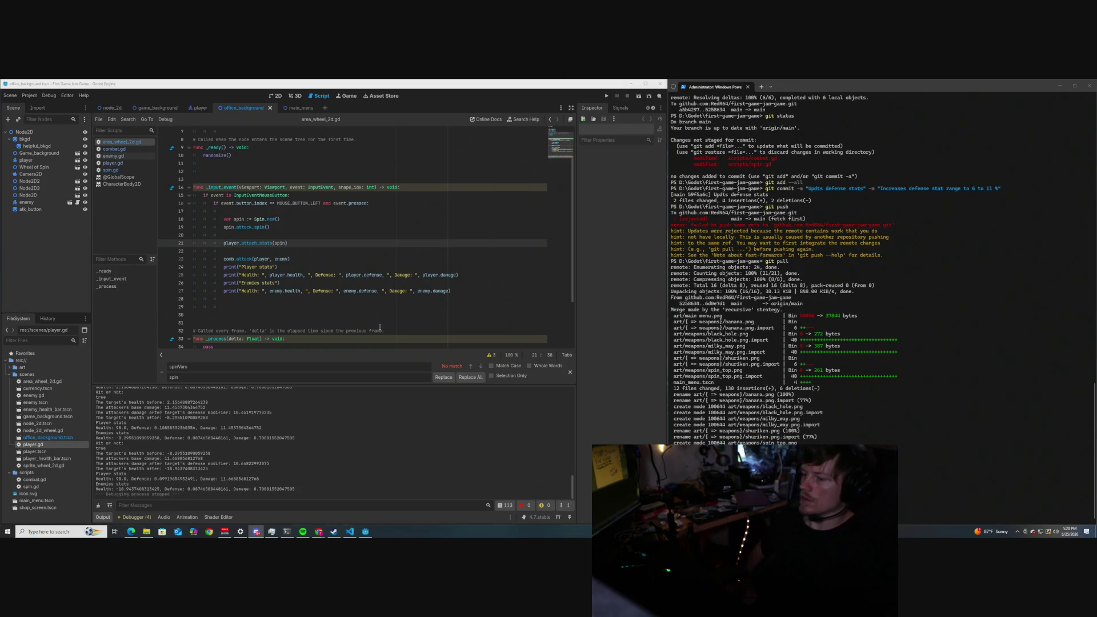
key(alt+Tab)
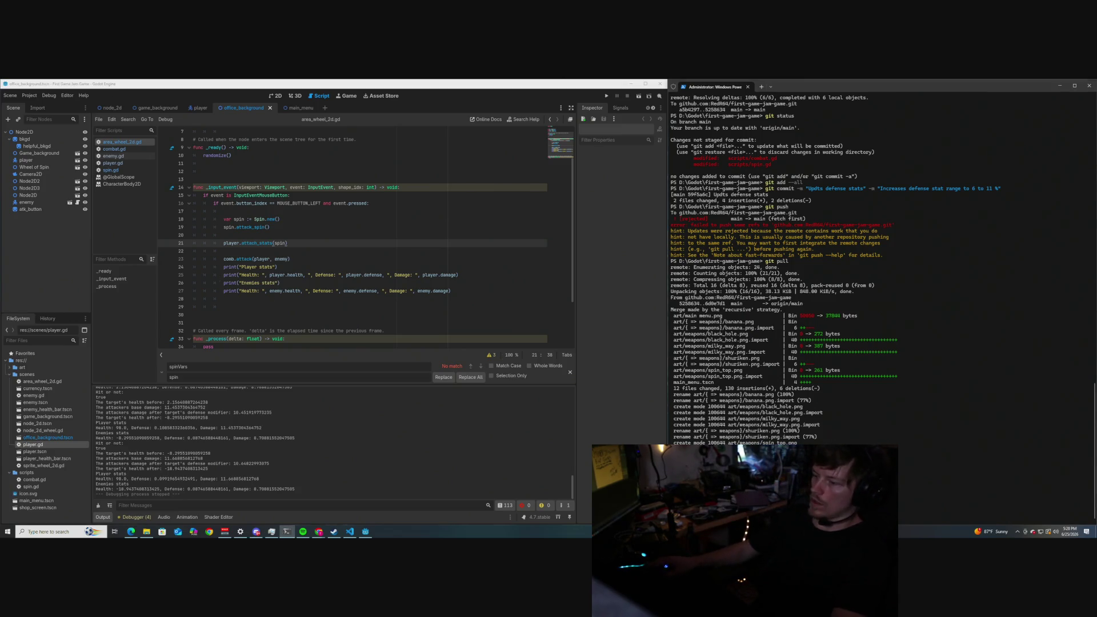
key(ctrl+l)
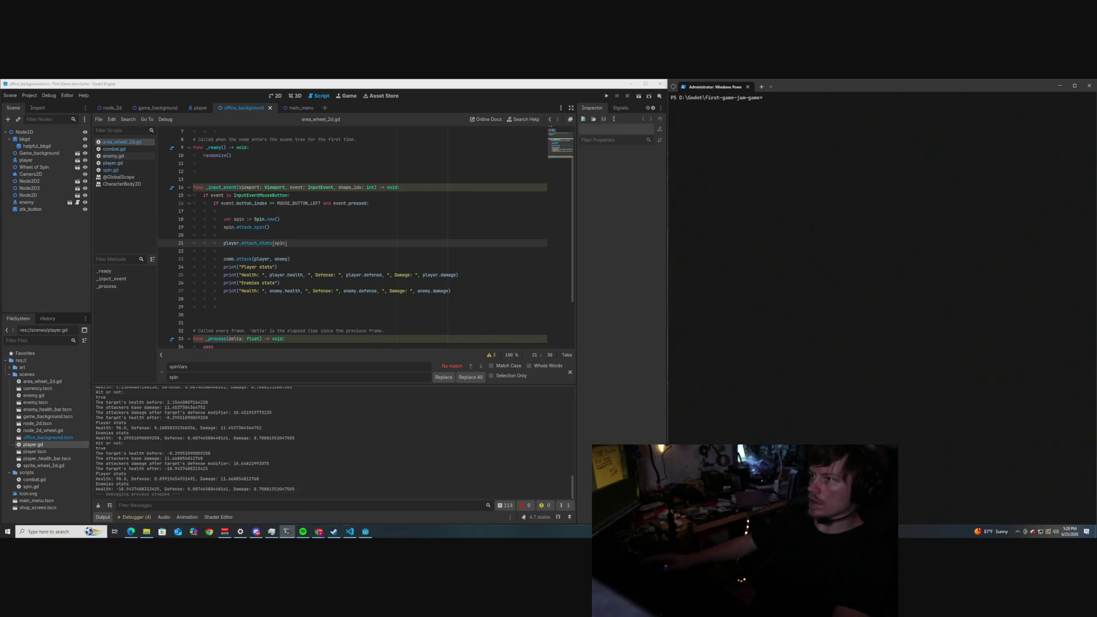
Leave area_wheel_2d.gd for the YouTube turn-queue tutorial and enlarge its player.
scroll(273, 253, up, 1)
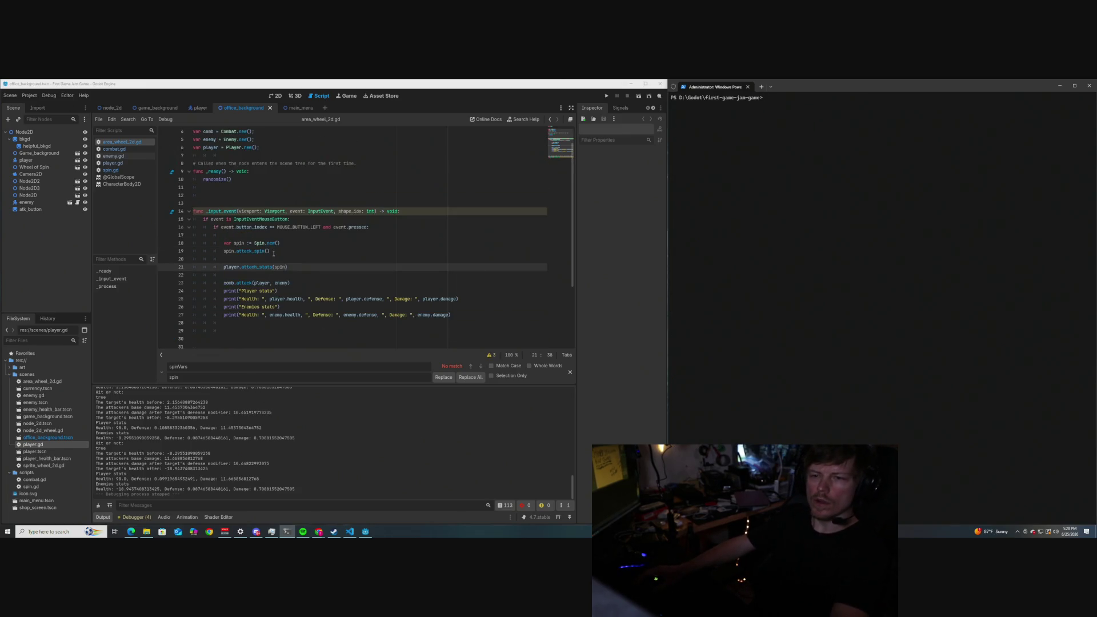
scroll(273, 253, down, 1)
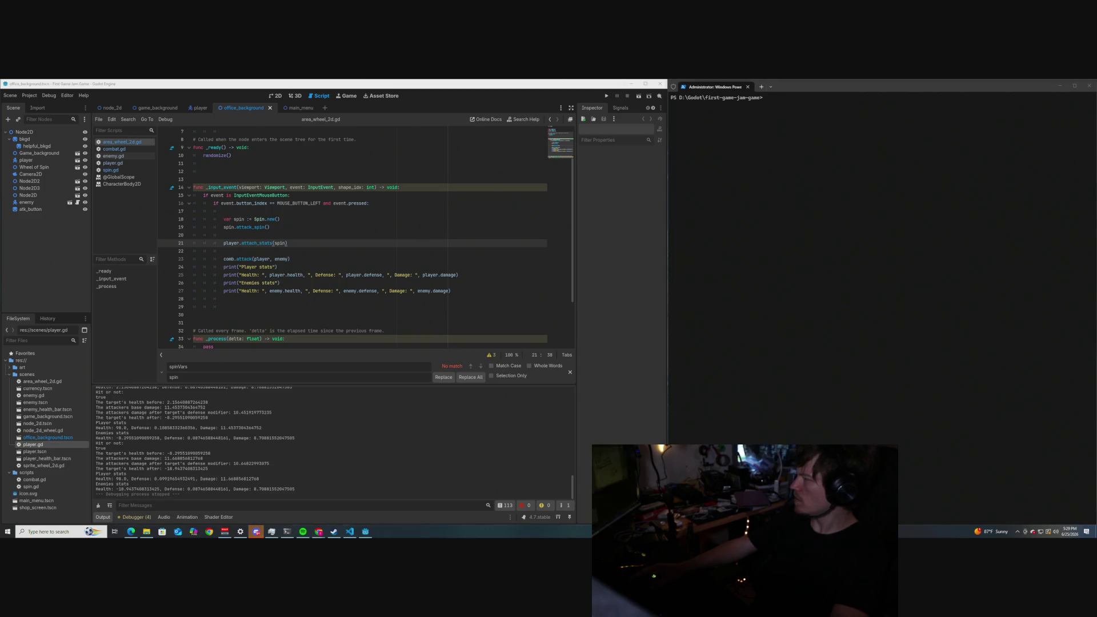
key(alt+Tab)
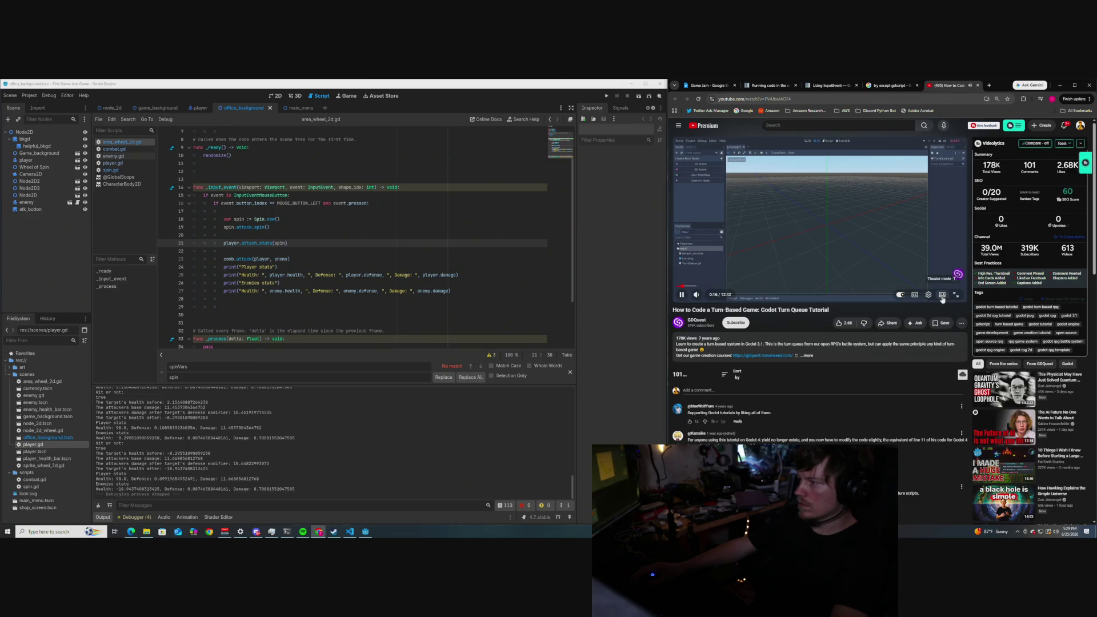
click(941, 296)
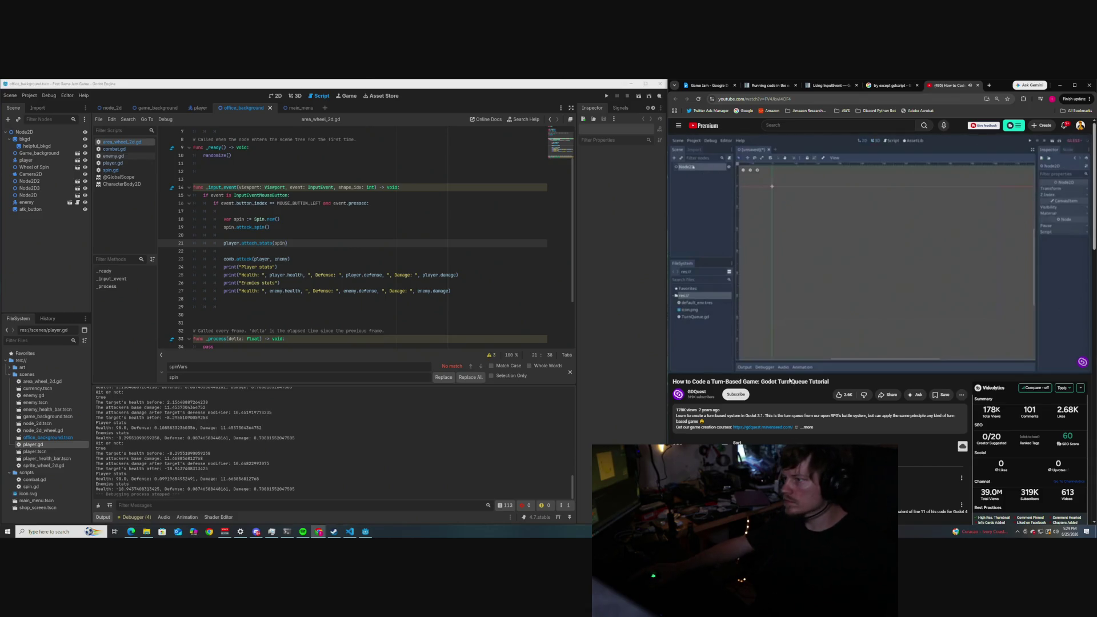
Set the tutorial video's playback quality to 1080p.
click(1051, 367)
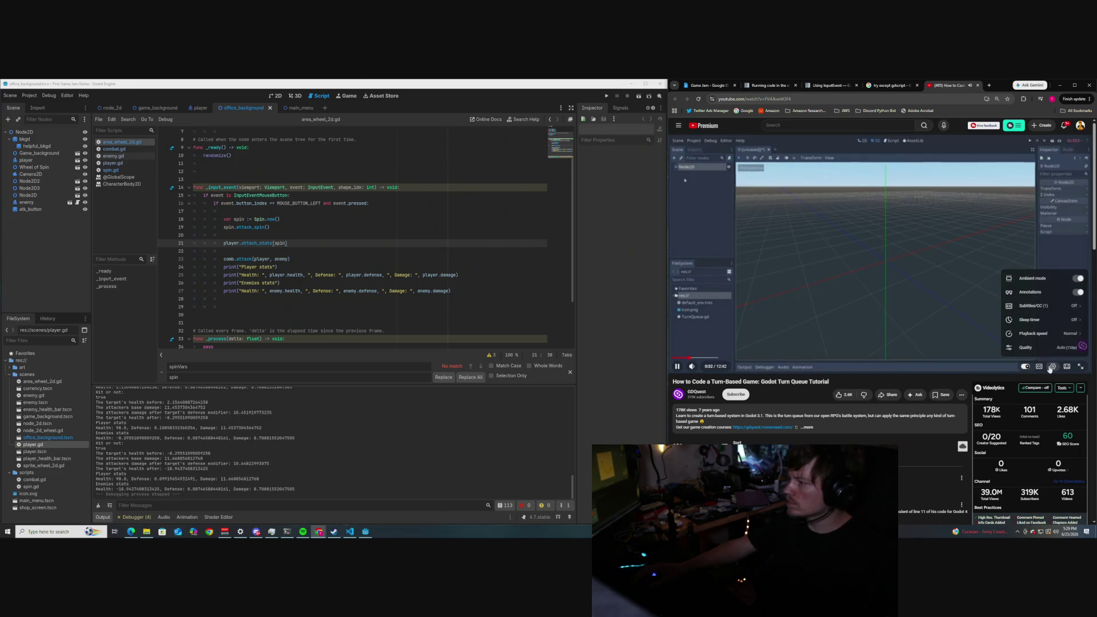
click(1059, 348)
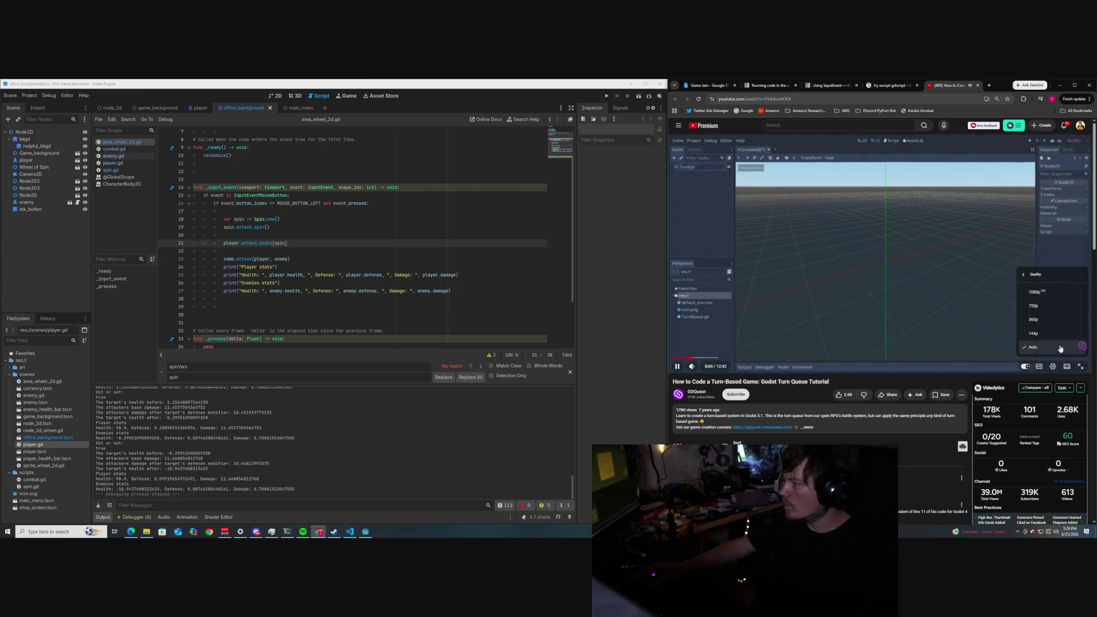
click(1037, 292)
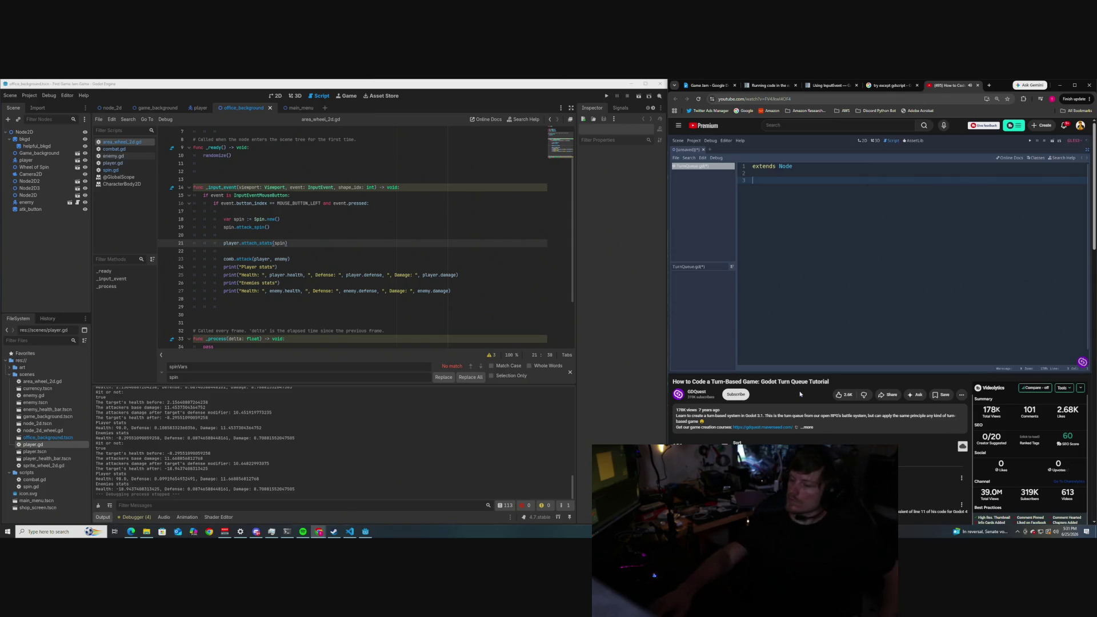
Skip the background music track while the tutorial writes the turn_queue.gd function stubs.
key(XF86AudioNext)
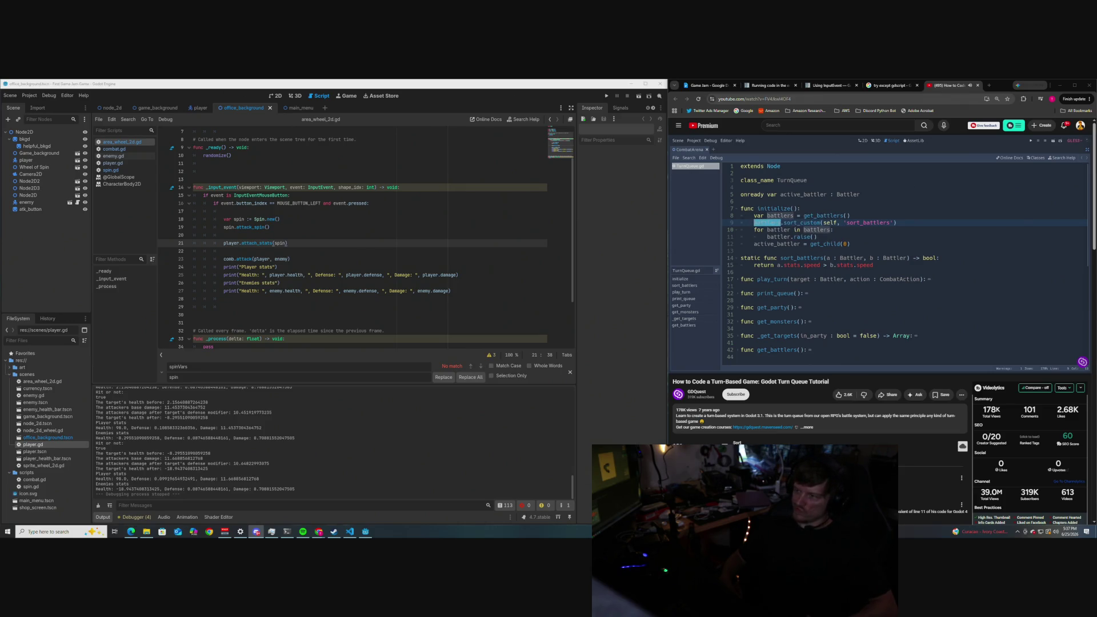
Seek the tutorial past the sort_battlers code to about 9:41, showing TurnQueue's battler nodes.
mouse_move(943, 349)
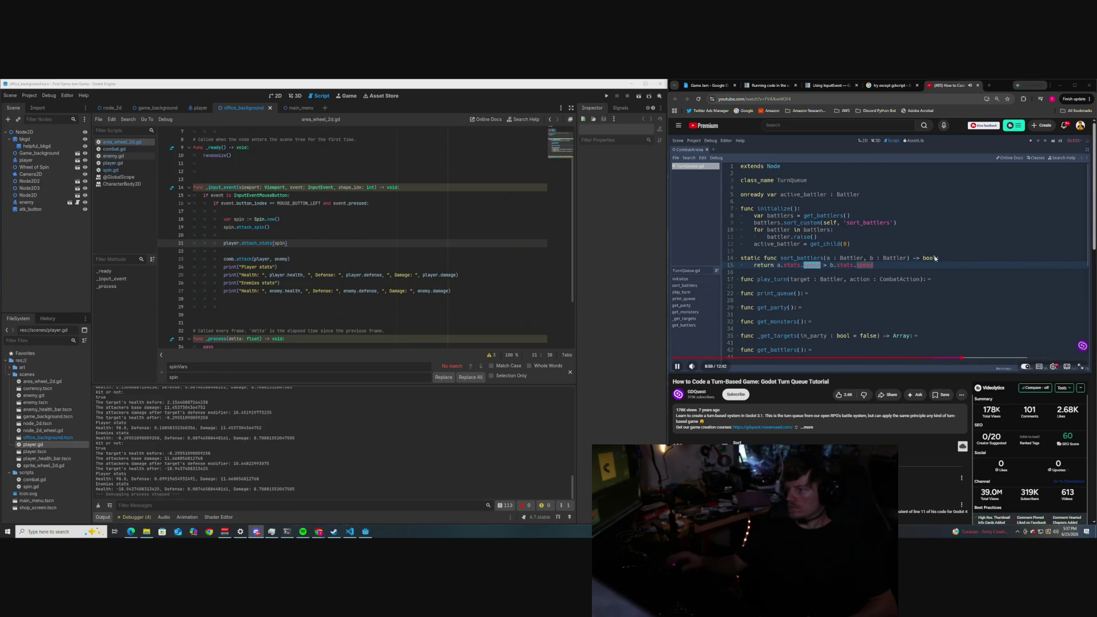
key(Right)
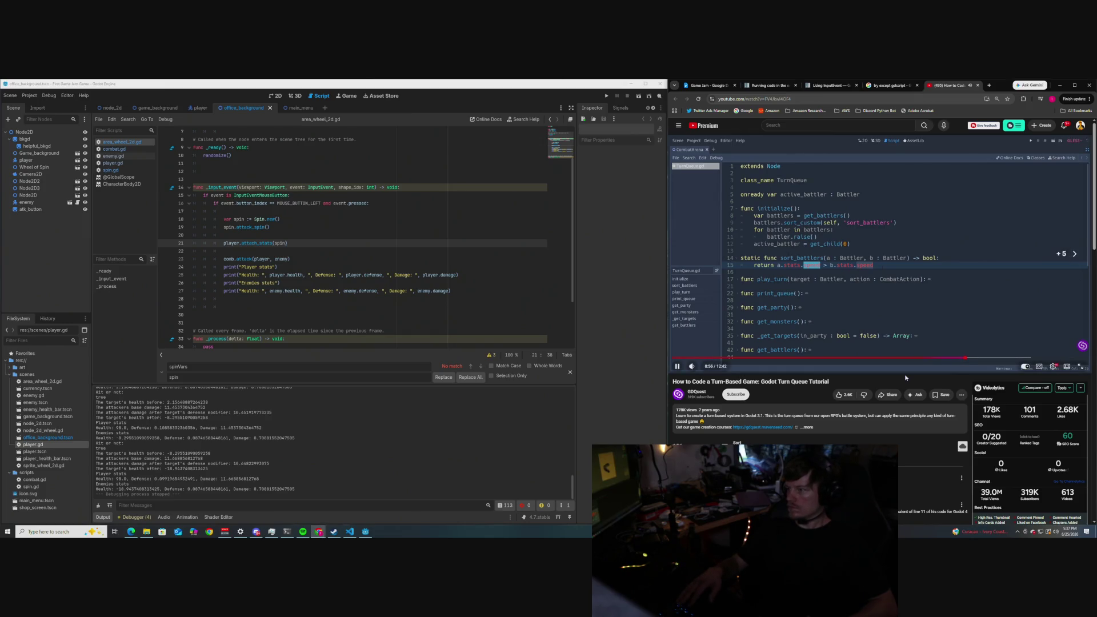
key(Right)
key(Right)
key(Right)
key(Left)
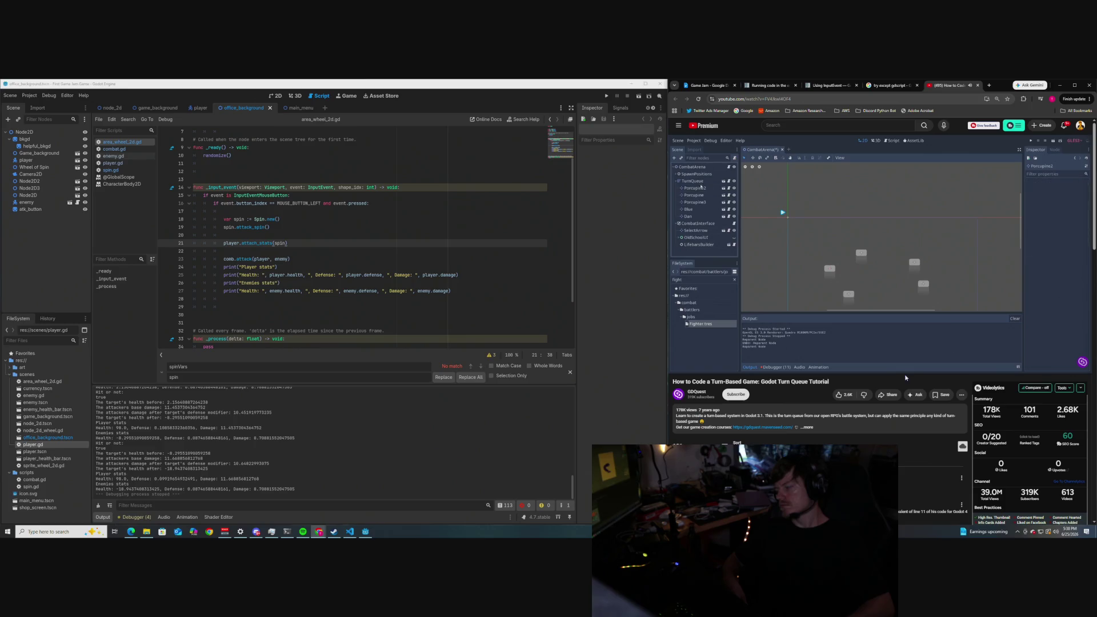
Seek the tutorial ahead to about 10:18, then back to about 10:11 for the play_turn code.
key(Right)
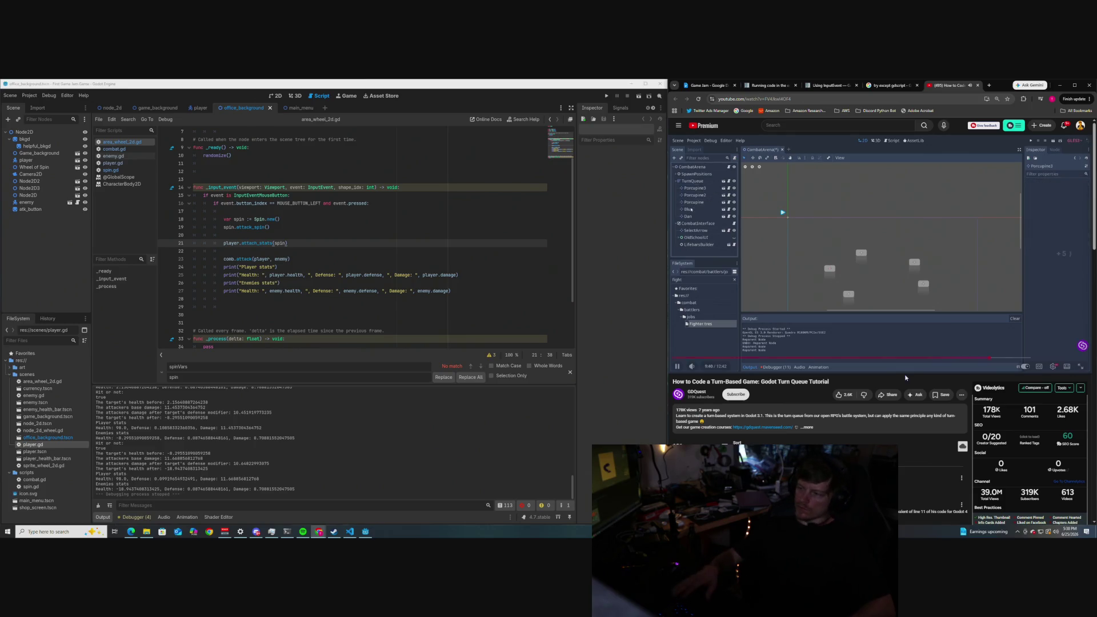
key(Right)
key(Right)
key(Right)
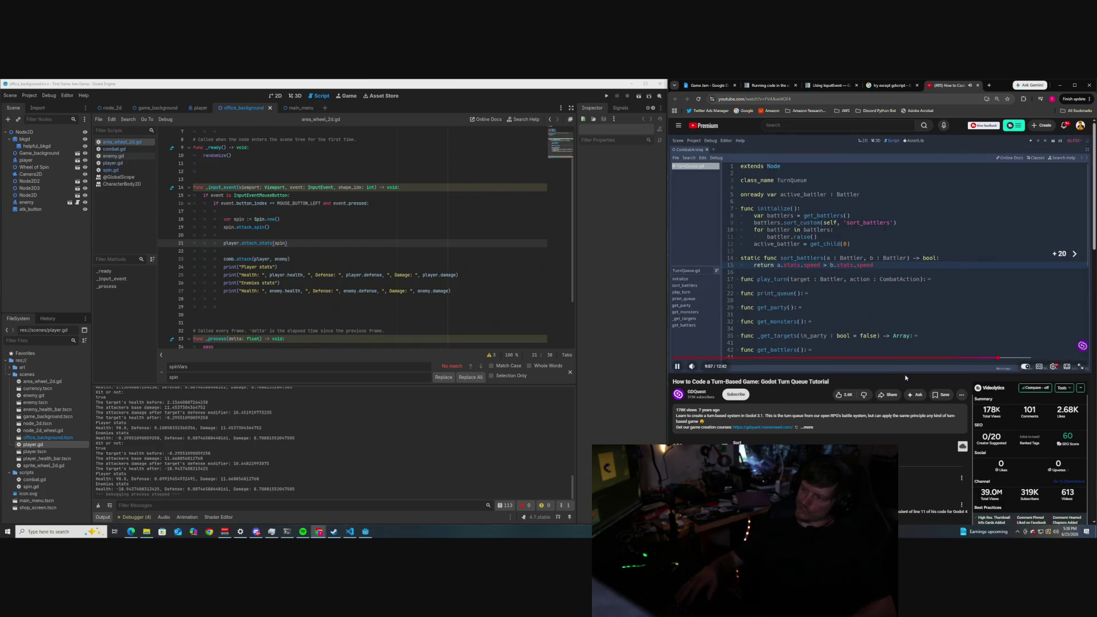
key(Right)
key(Right)
key(Right)
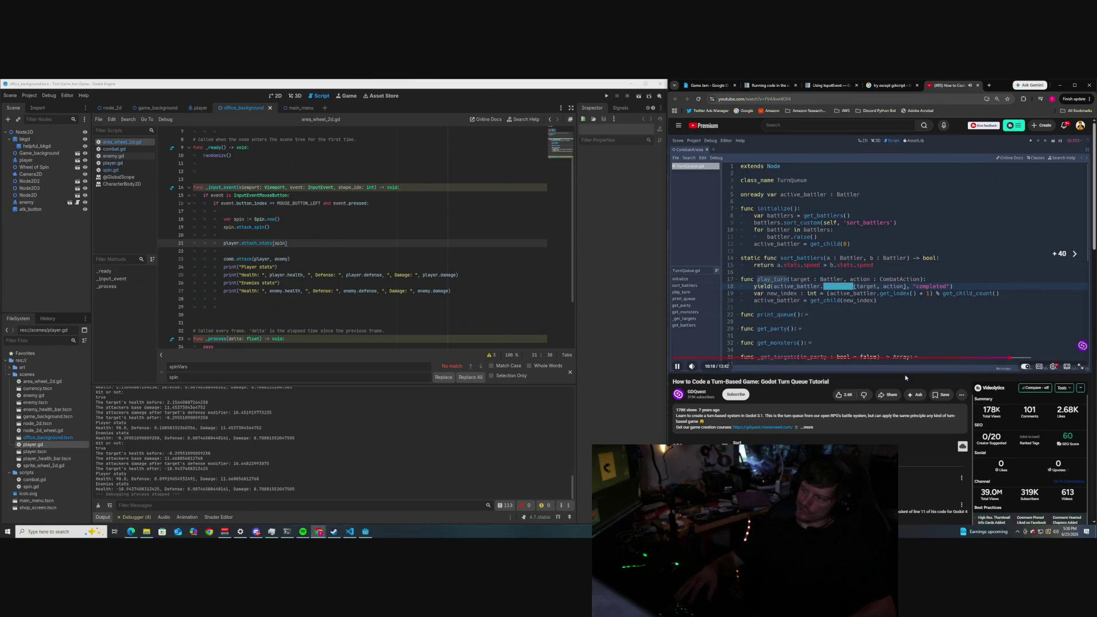
key(Left)
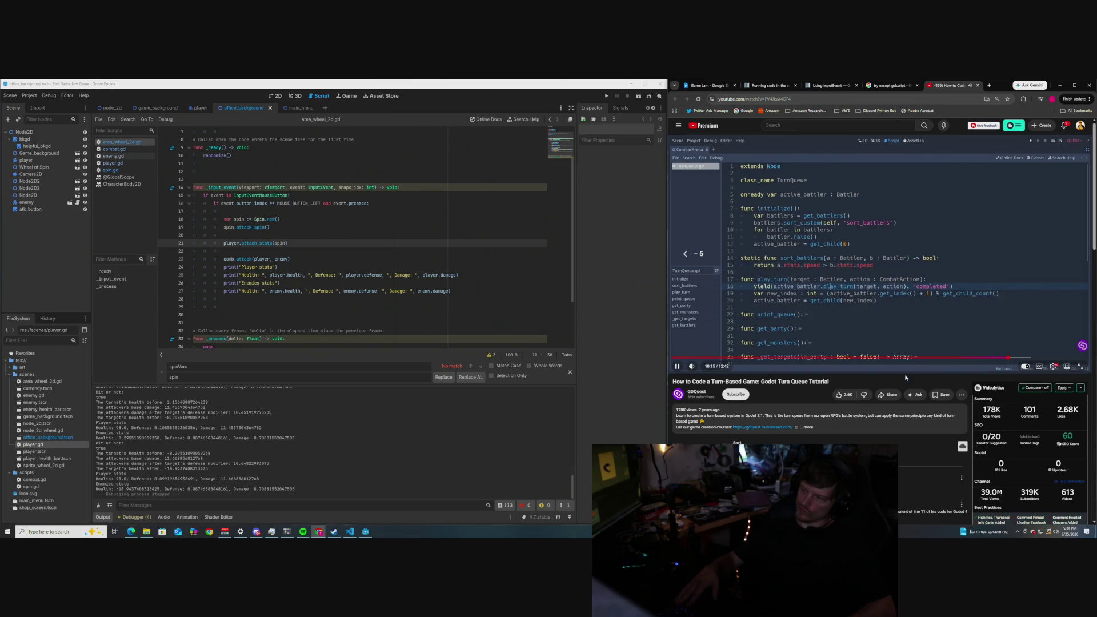
key(Left)
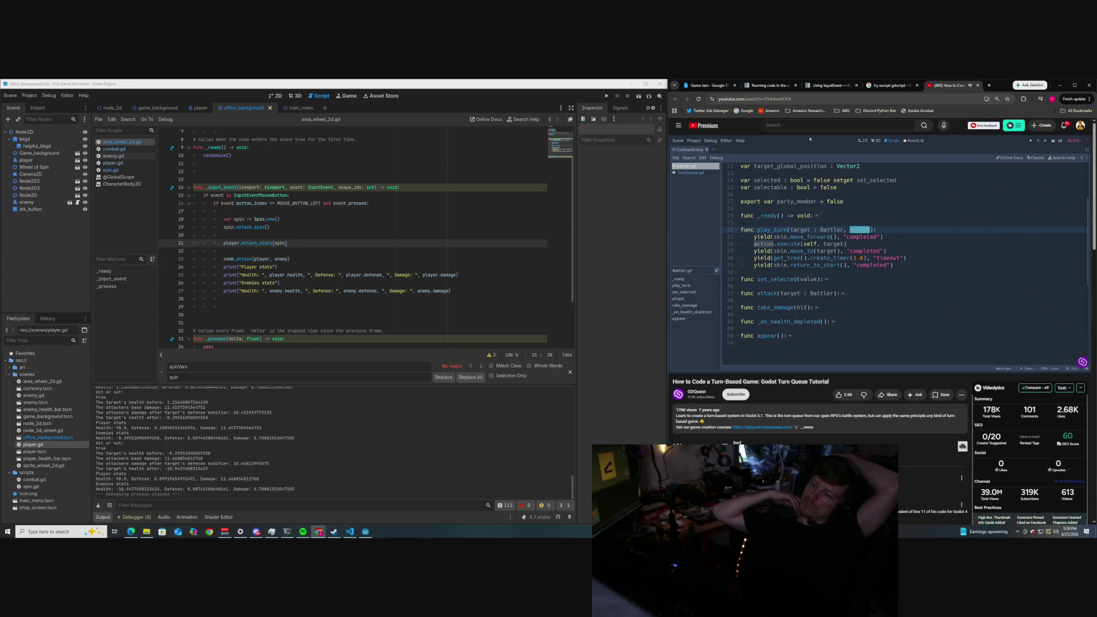
Pause the tutorial at 11:07 on Battler.gd's play_turn function.
click(884, 244)
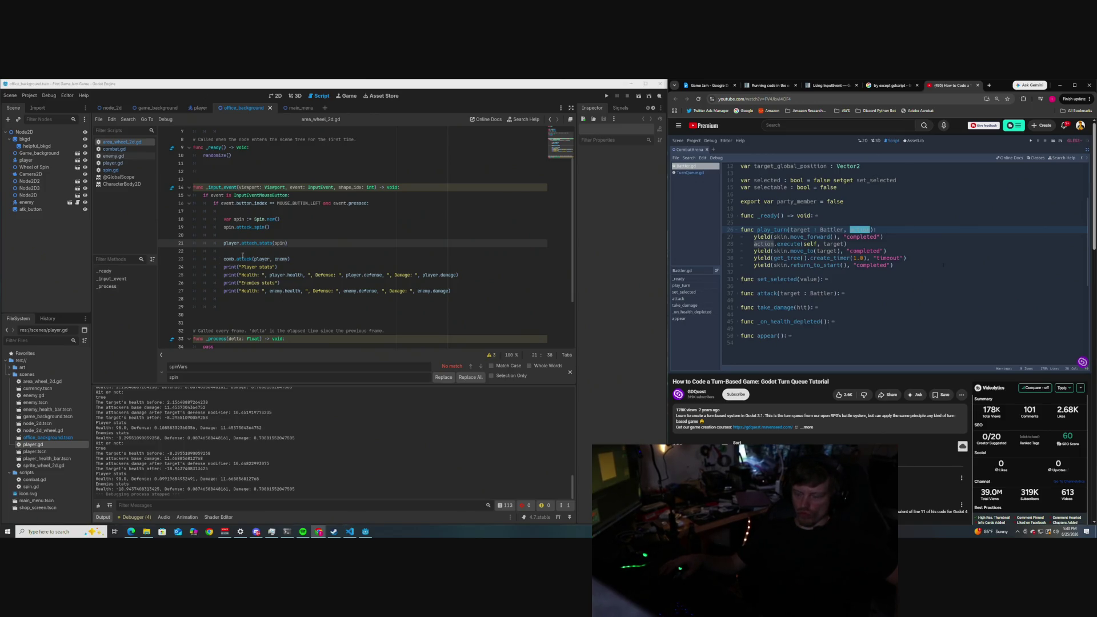
scroll(251, 253, down, 3)
scroll(264, 252, up, 3)
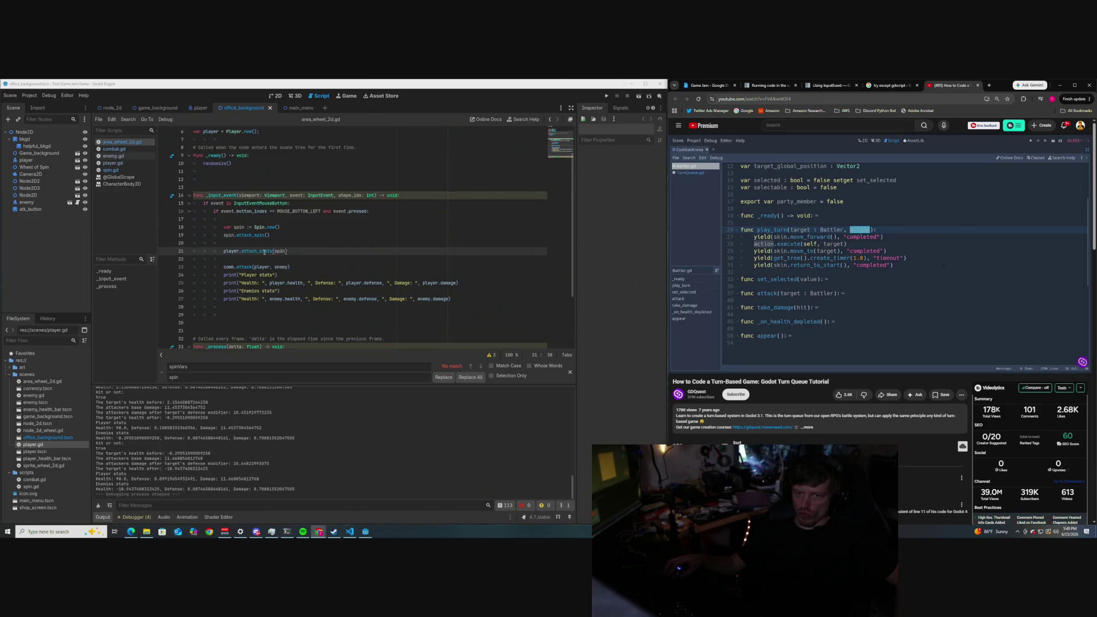
scroll(264, 252, up, 2)
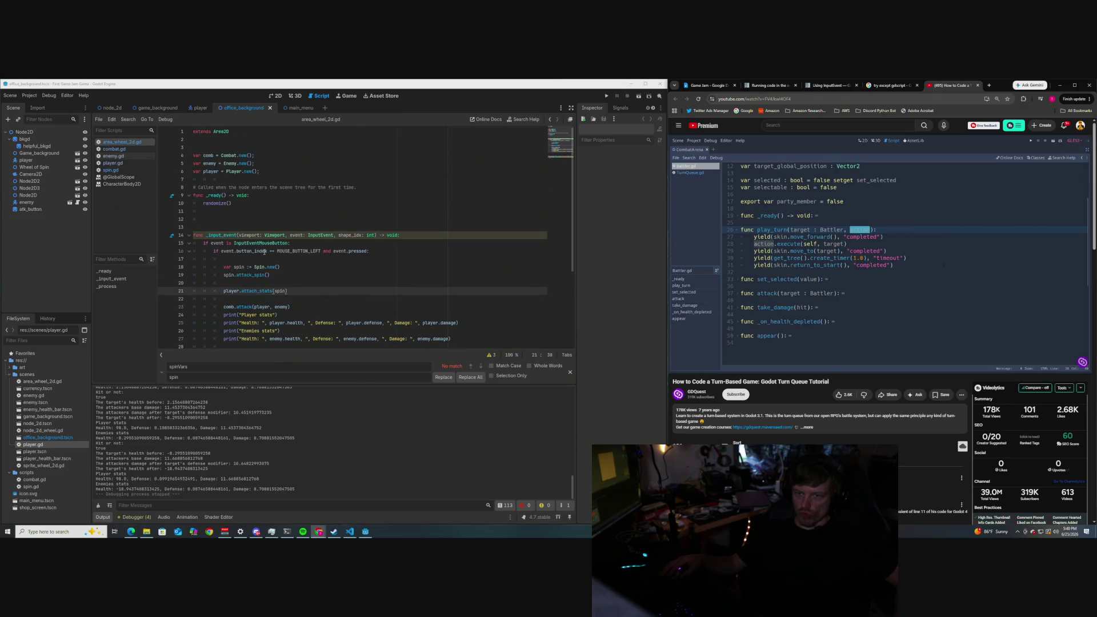
mouse_move(265, 252)
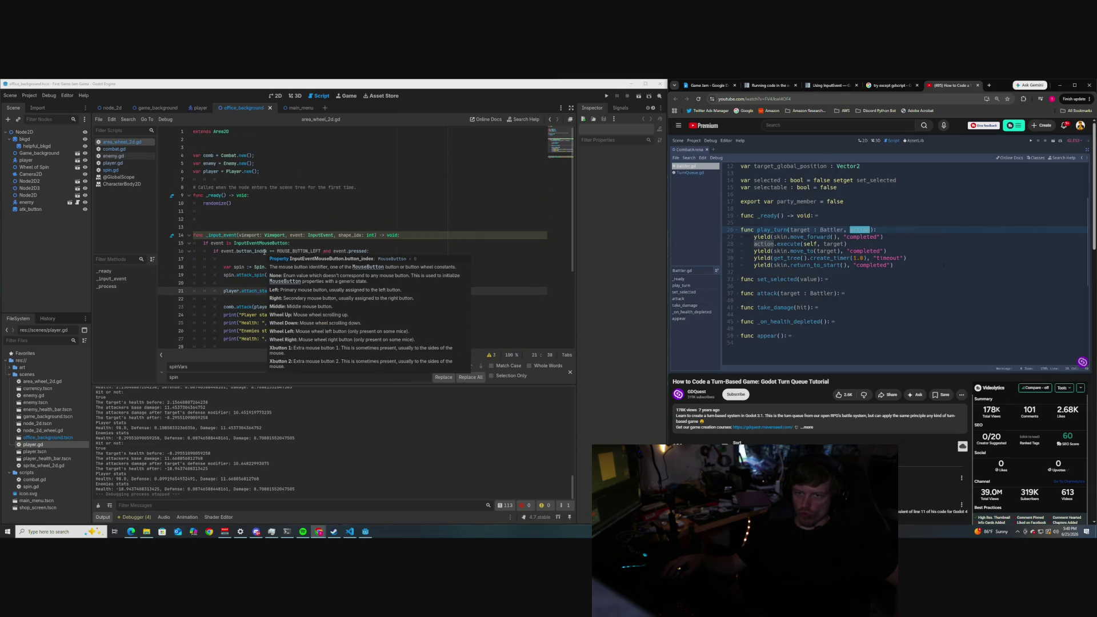
scroll(264, 251, down, 2)
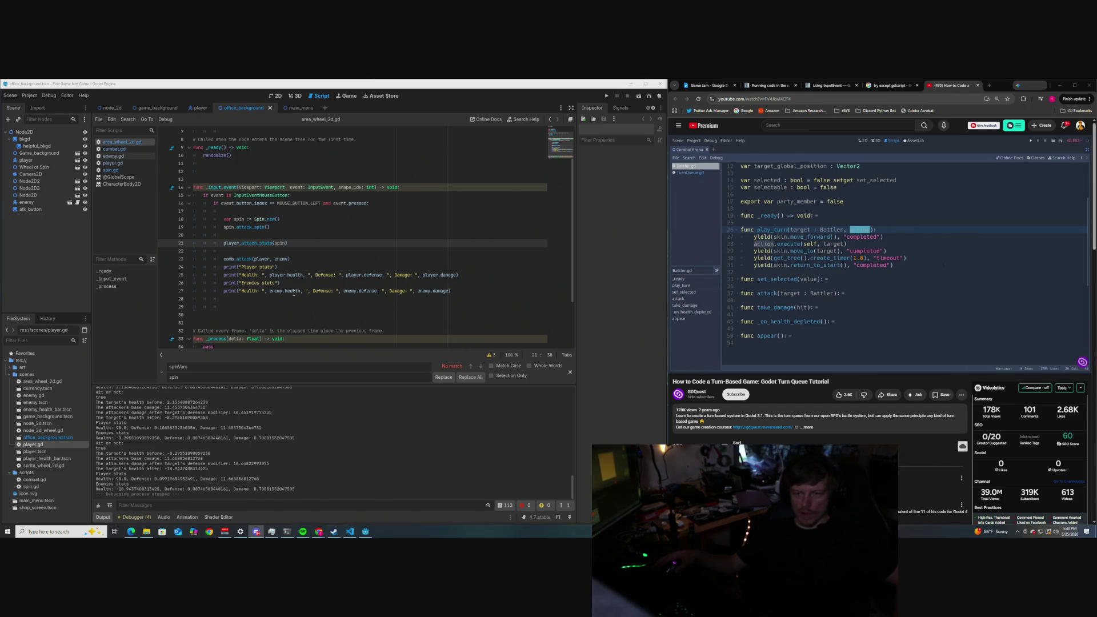
mouse_move(293, 293)
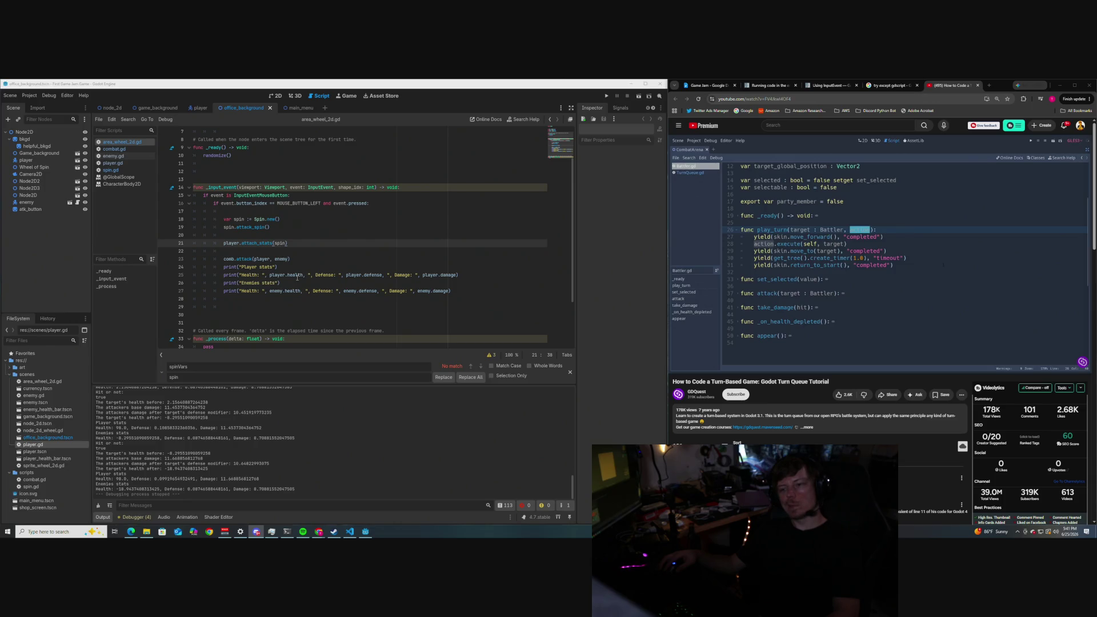
scroll(296, 277, down, 1)
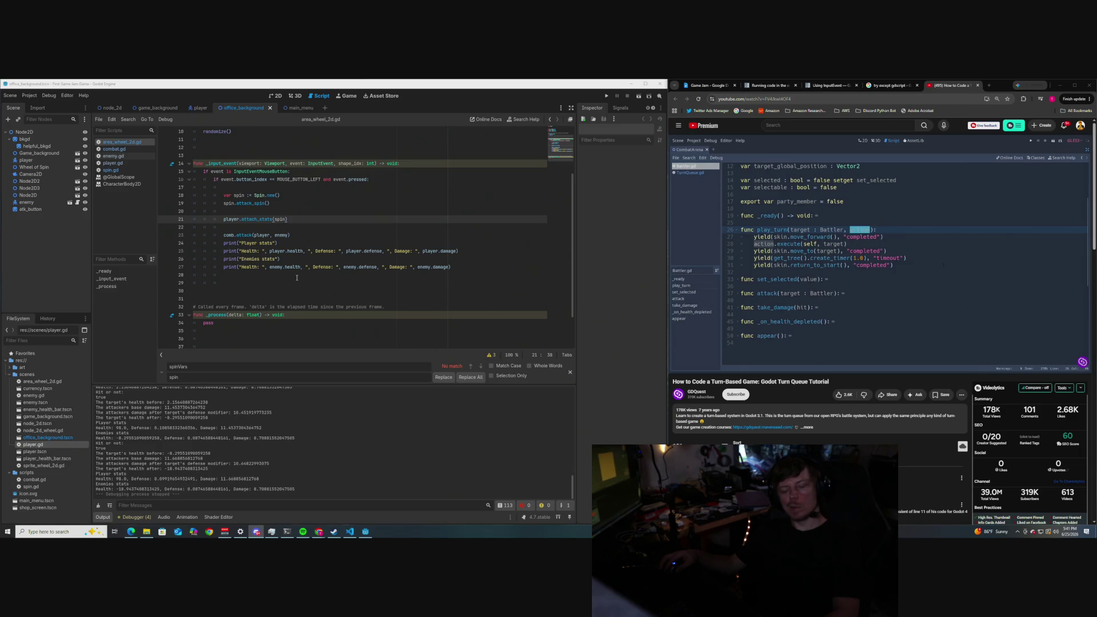
scroll(296, 277, up, 1)
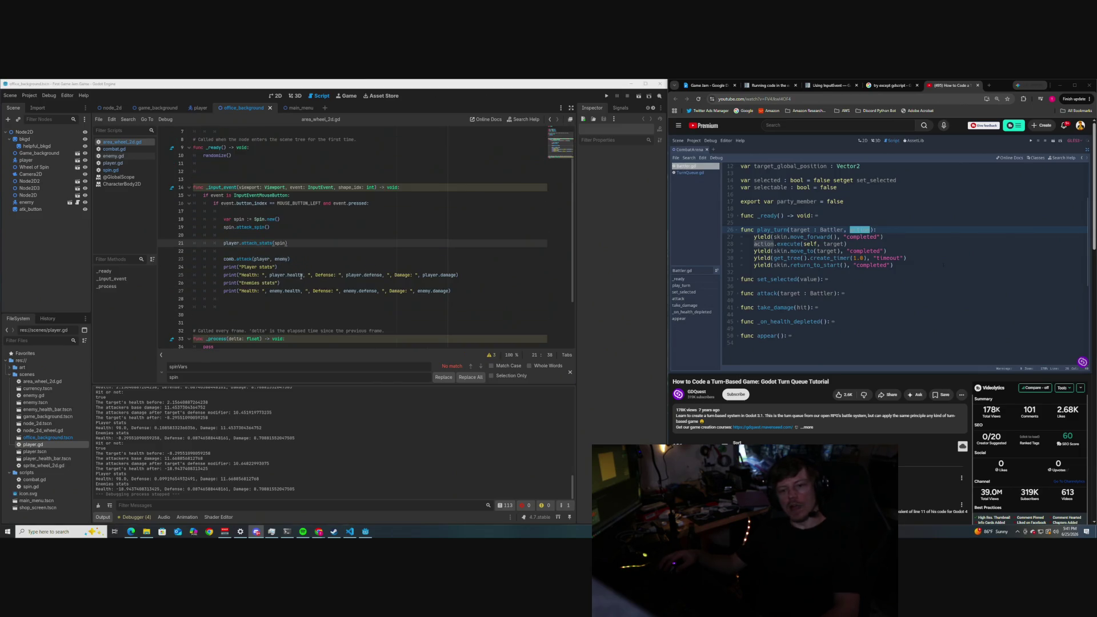
scroll(302, 276, up, 2)
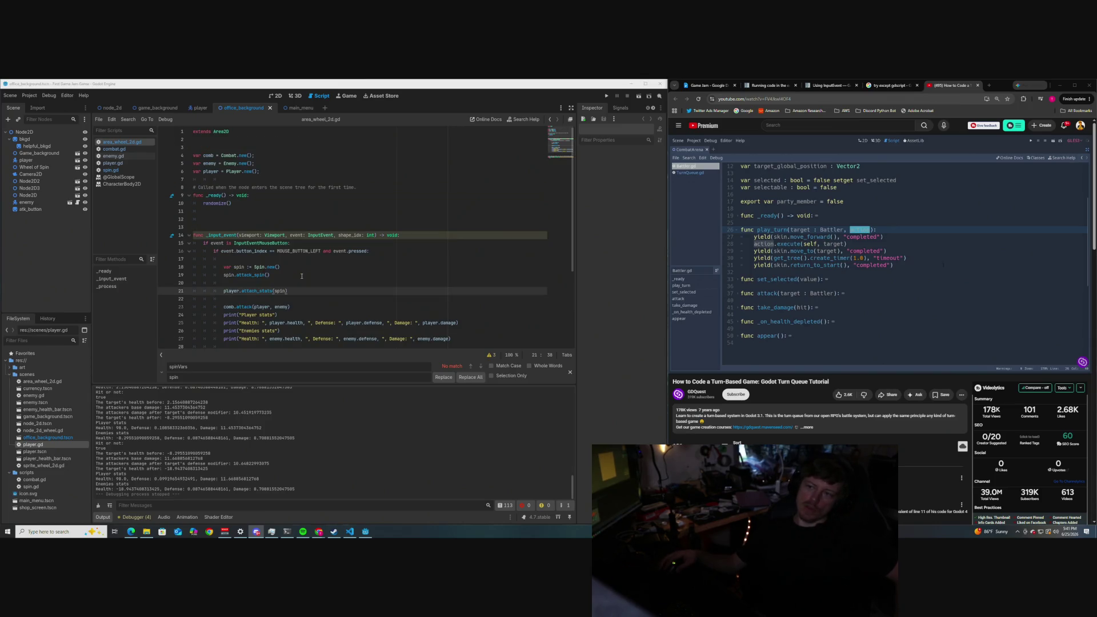
scroll(299, 275, down, 3)
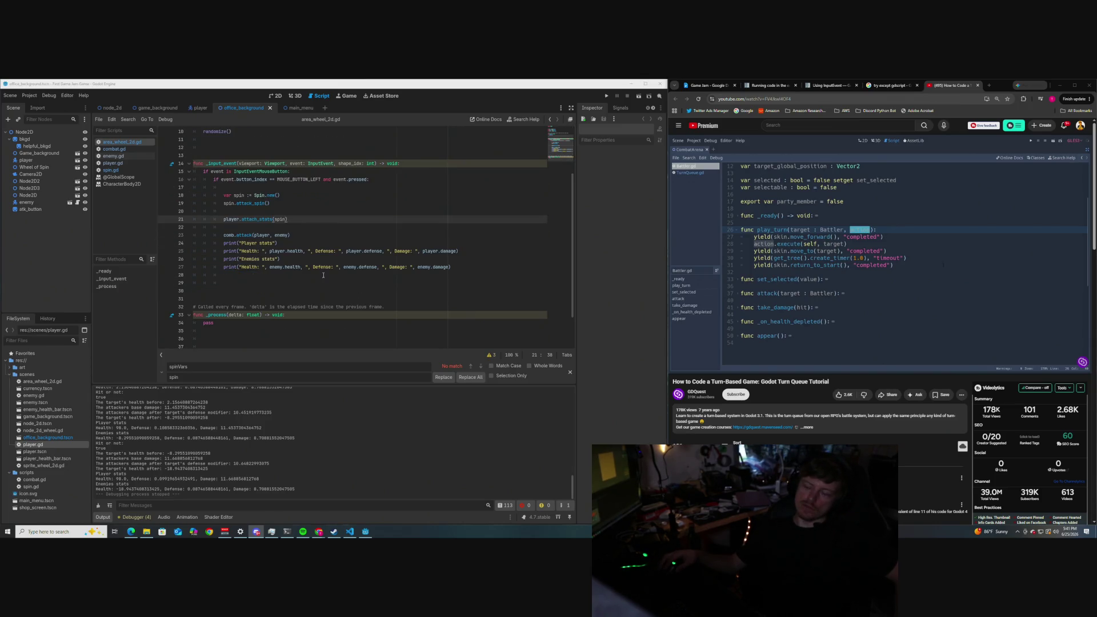
Review area_wheel_2d.gd, then collapse the Scene dock tree down to the root Node2D.
drag(829, 382, 809, 382)
click(804, 381)
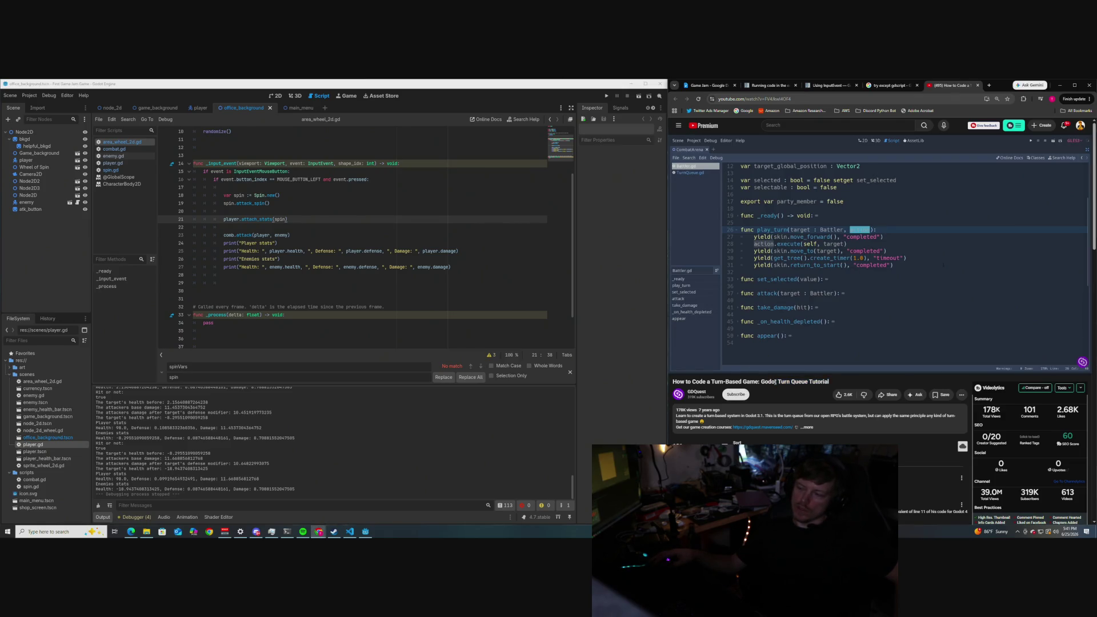
scroll(284, 274, up, 1)
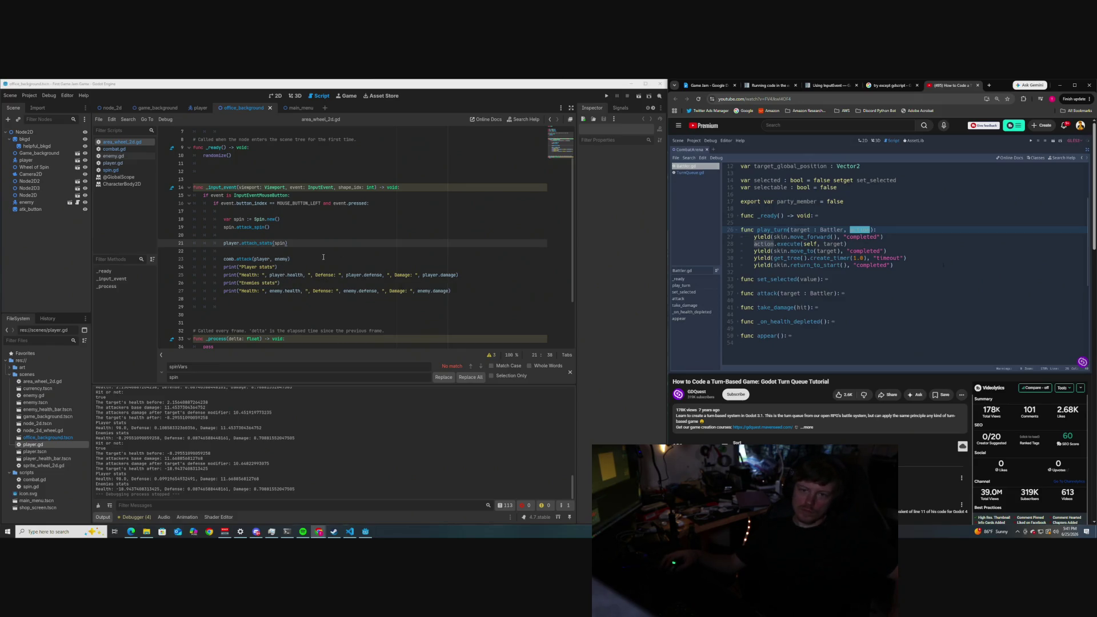
scroll(322, 257, up, 2)
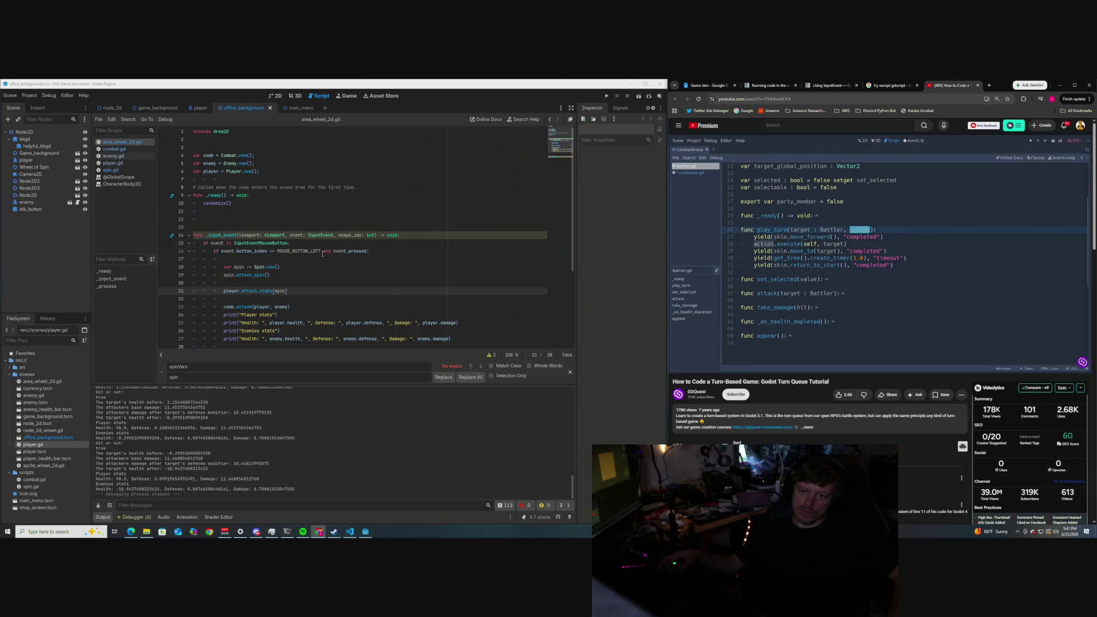
scroll(322, 253, down, 1)
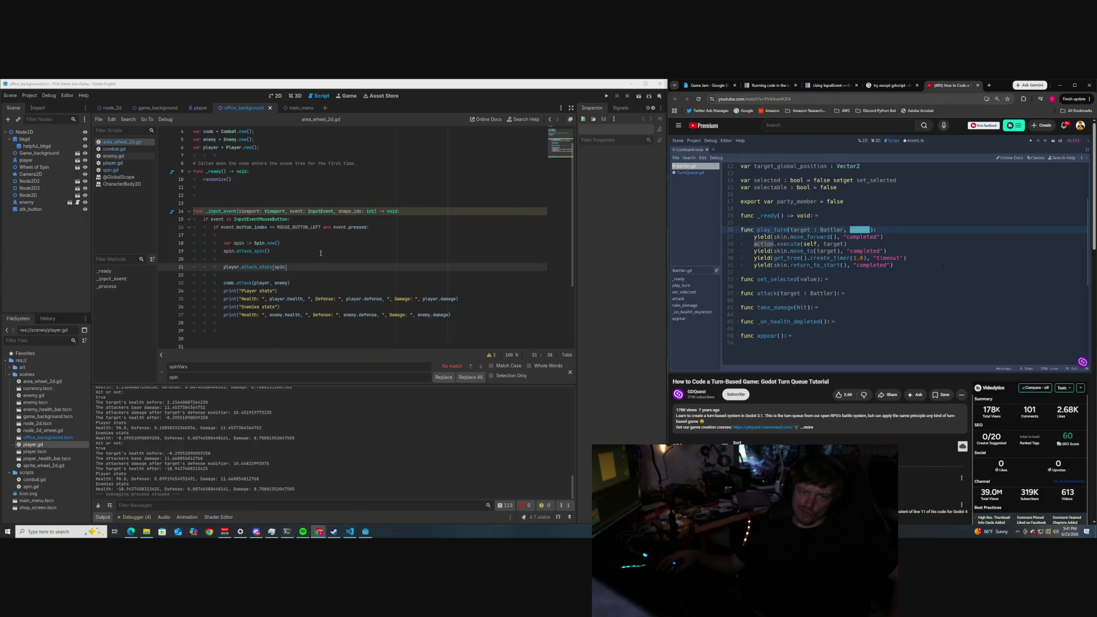
click(7, 133)
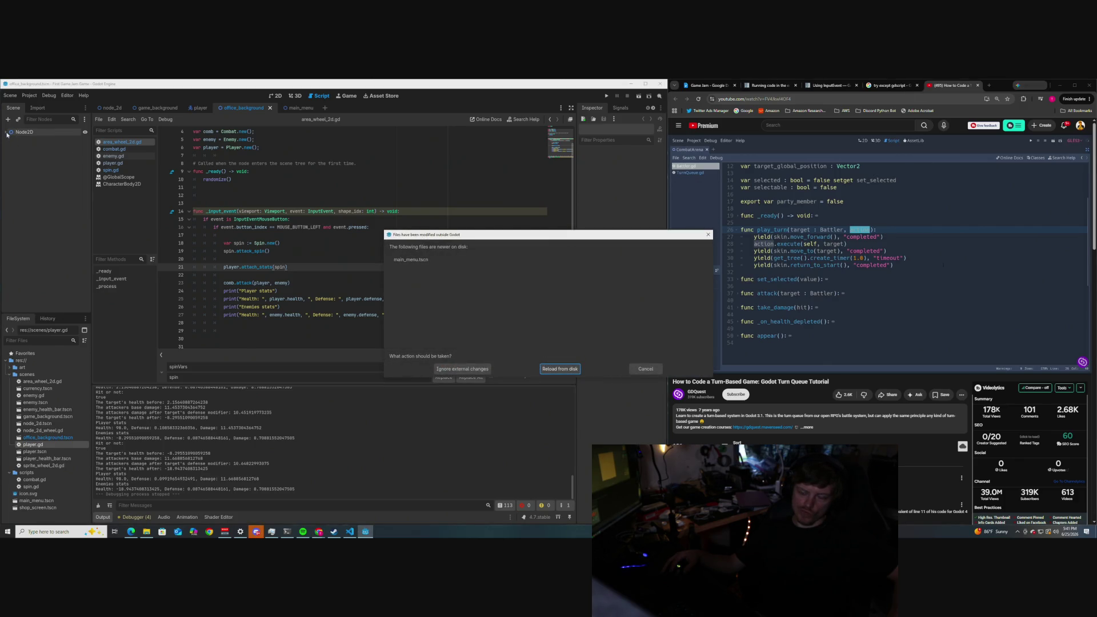
Reload the externally modified main_menu.tscn from disk and place the cursor on line 20.
click(562, 372)
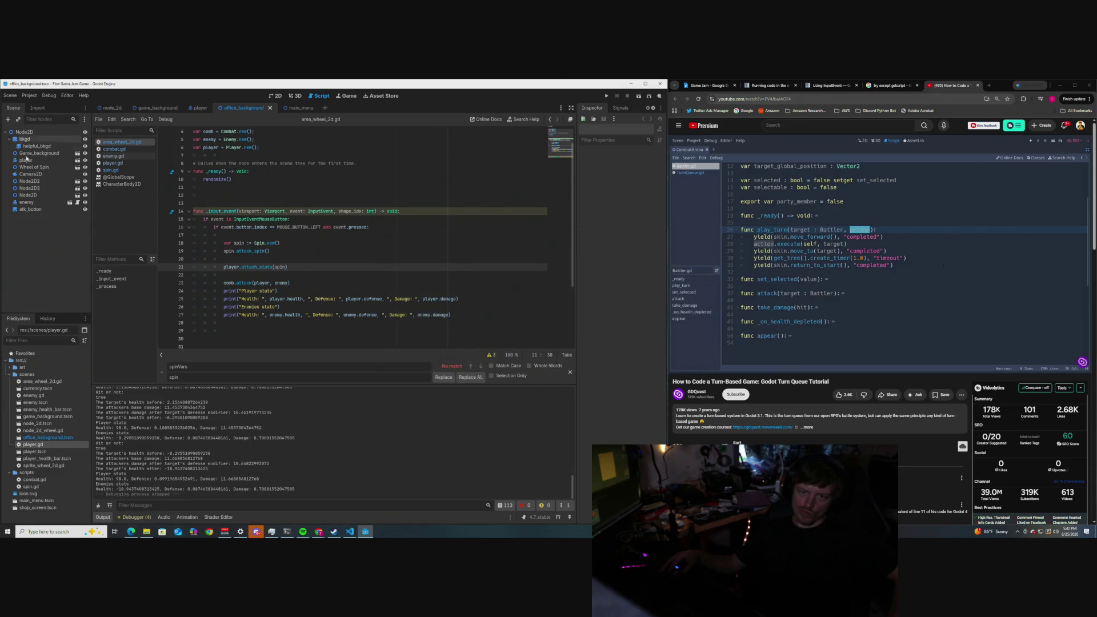
click(349, 259)
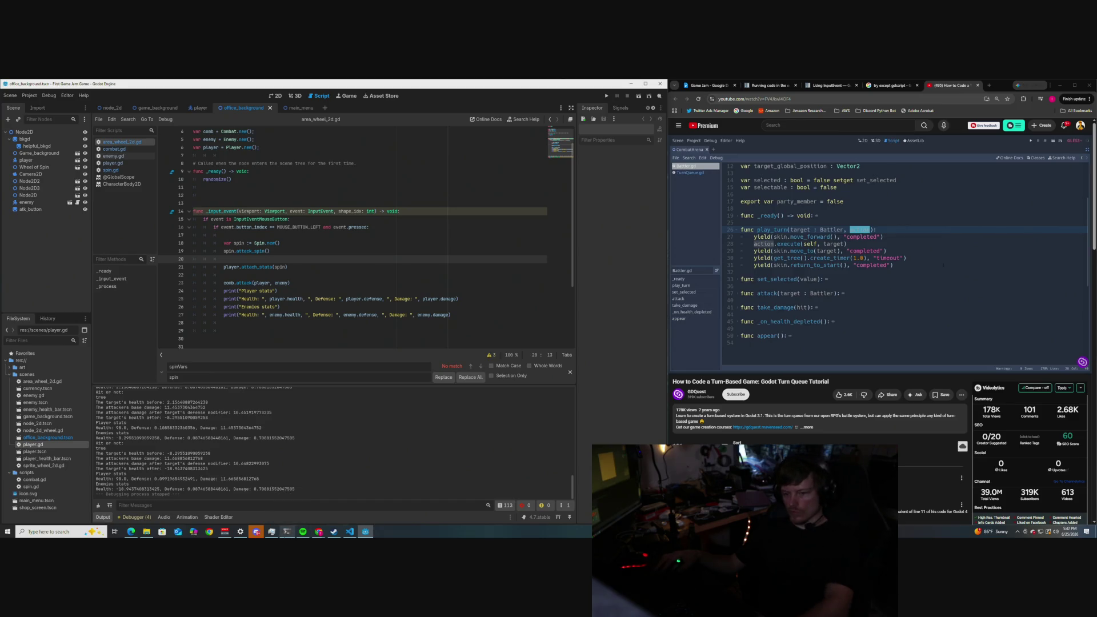
key(alt+Tab)
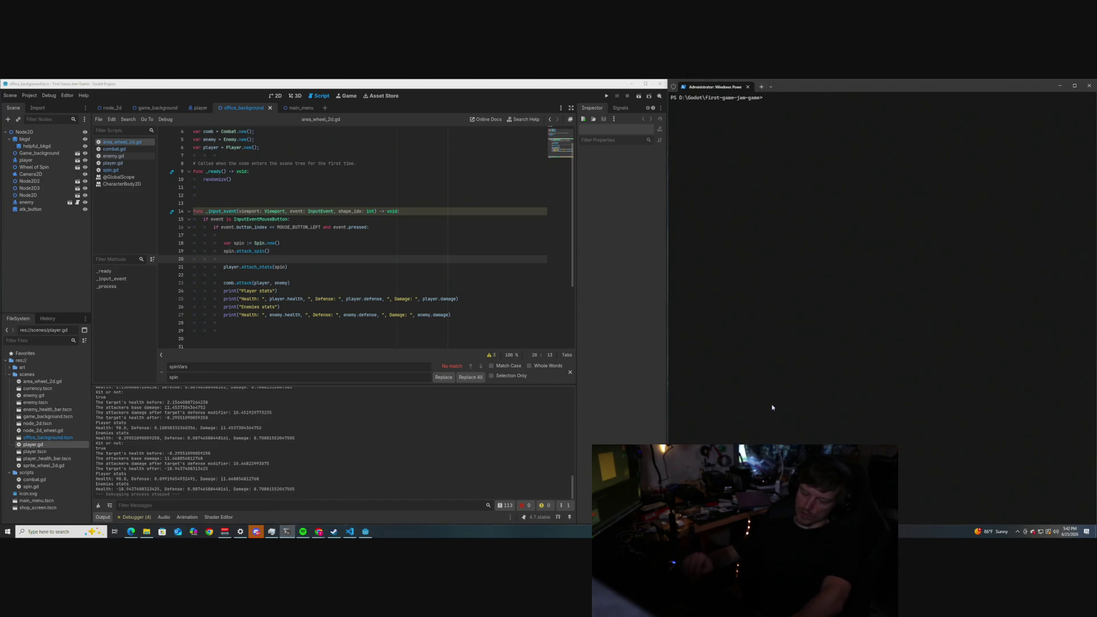
Run git status and git pull to confirm main is clean and up to date, then clear.
text(git status)
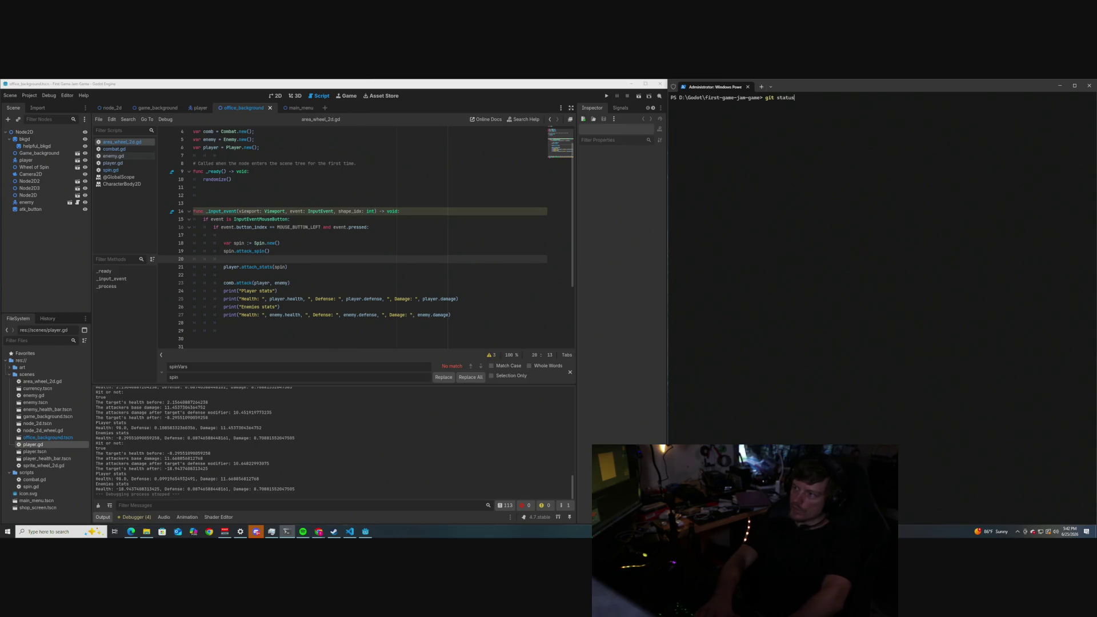
key(Return)
text(git pull)
key(Return)
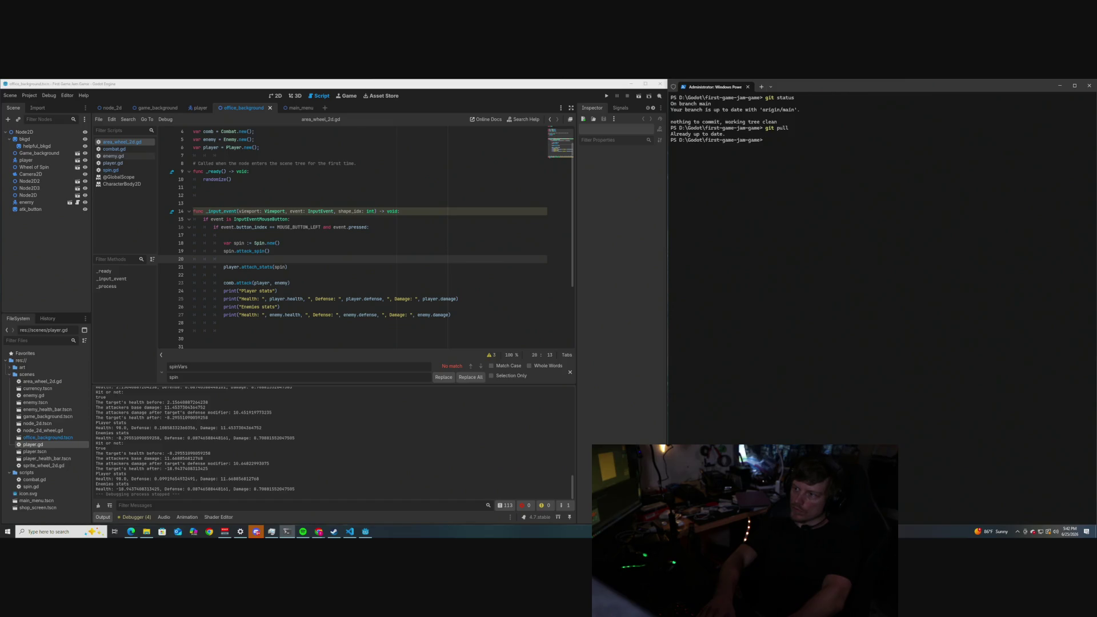
text(clear)
key(Return)
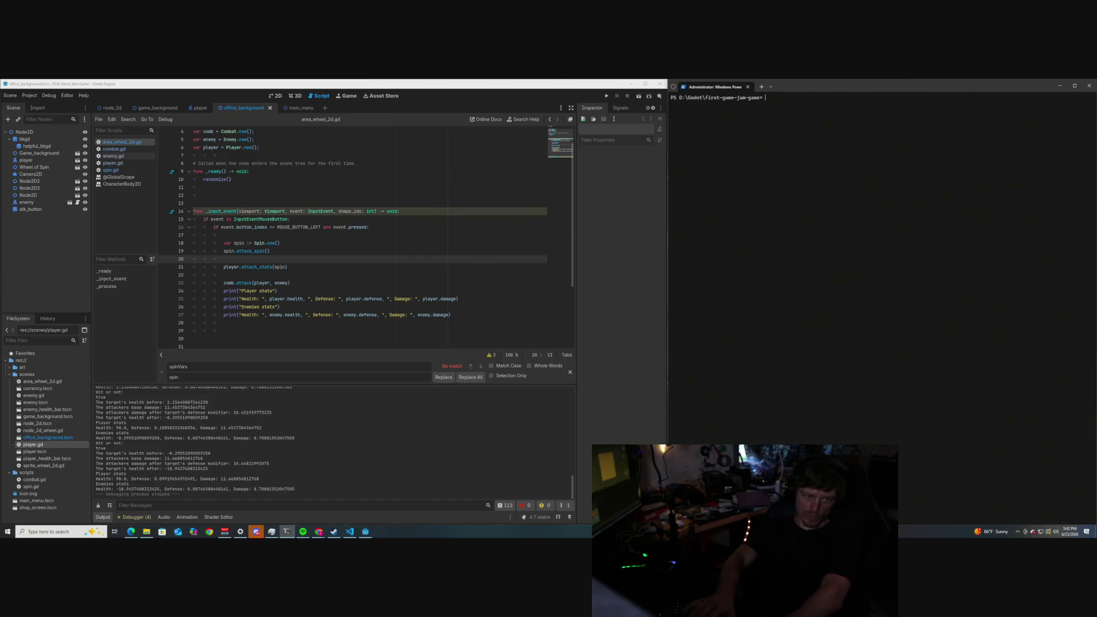
click(24, 260)
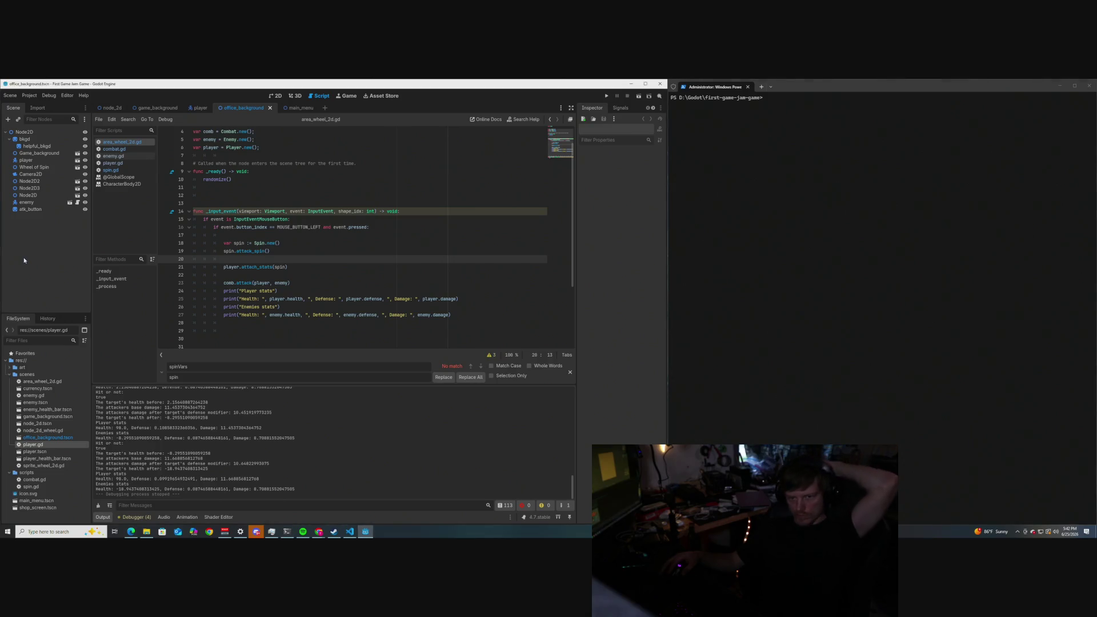
Launch the game with F5 and move its window up and to the left.
scroll(291, 256, down, 2)
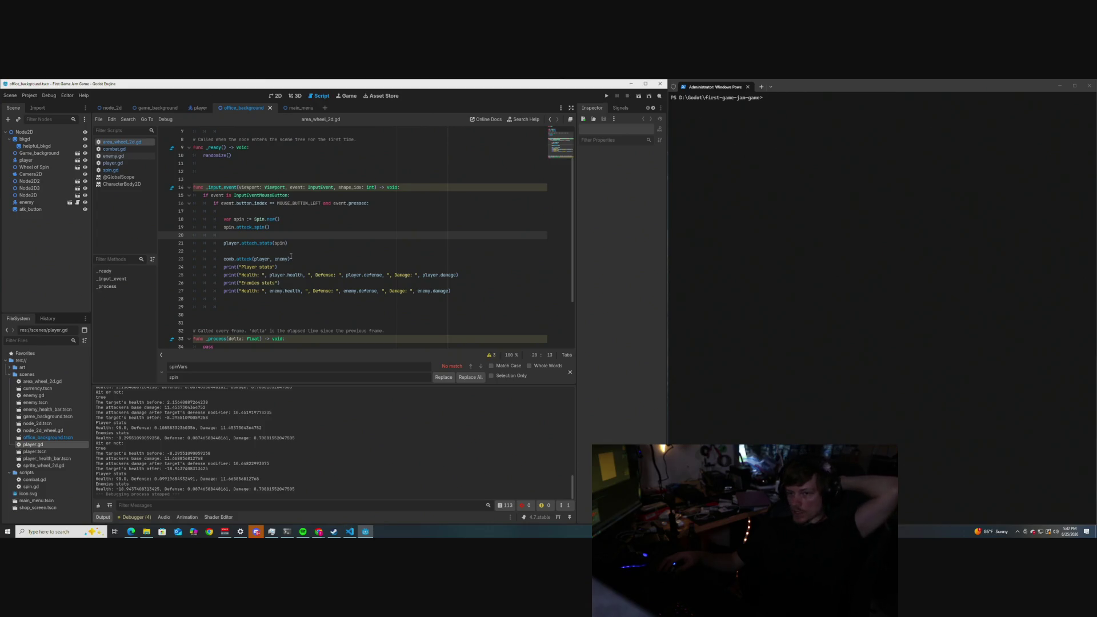
scroll(286, 248, up, 2)
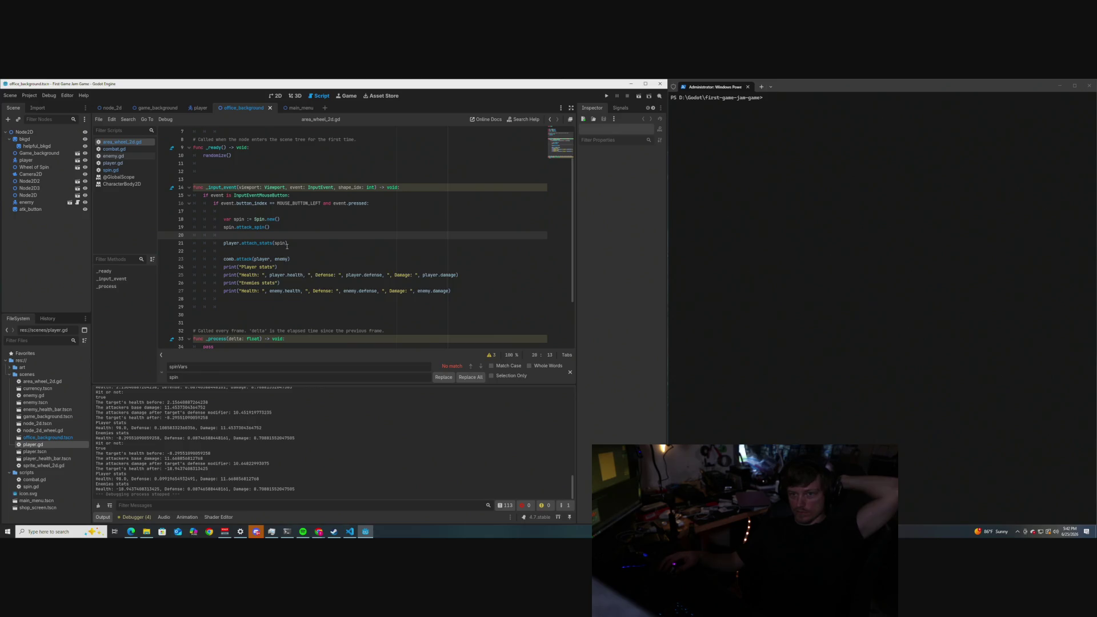
mouse_move(286, 246)
scroll(287, 246, down, 2)
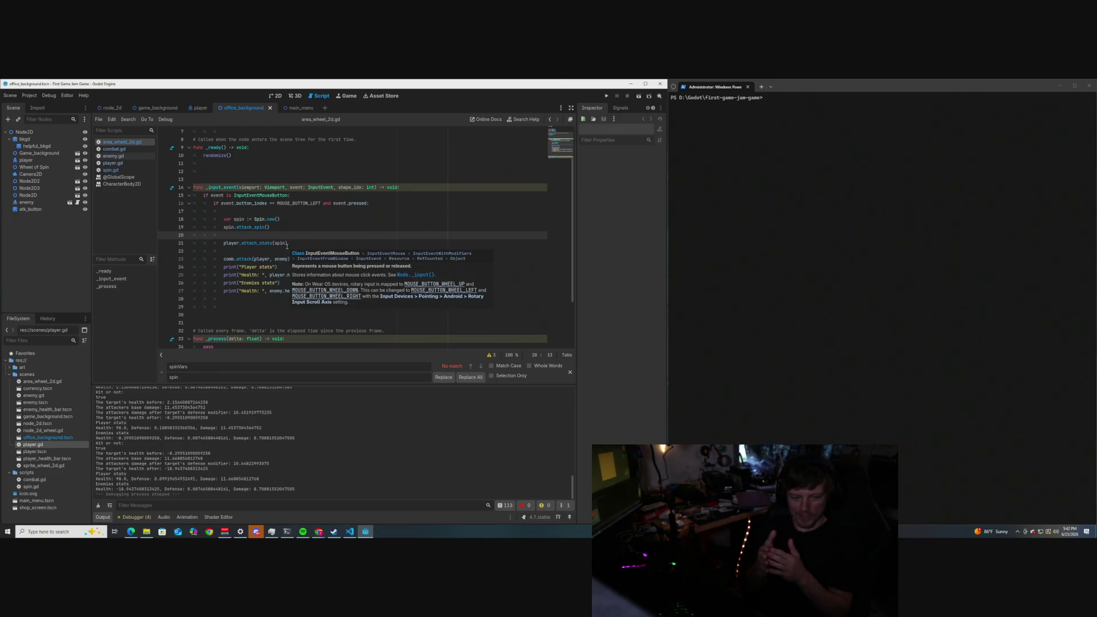
click(913, 205)
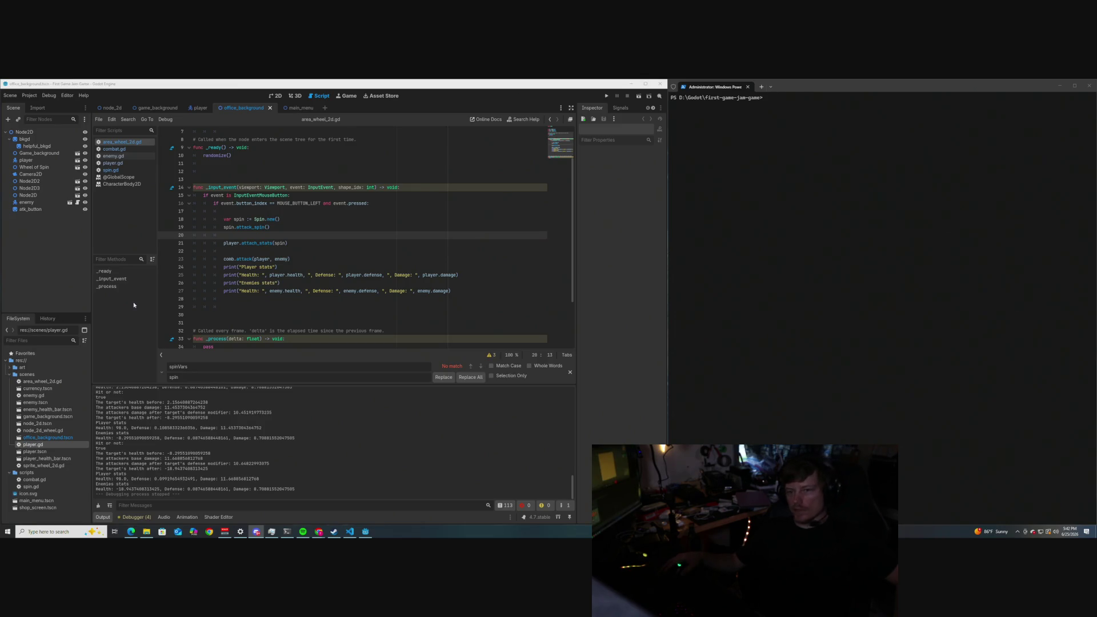
key(F5)
mouse_move(517, 182)
mouse_down()
mouse_move(509, 171)
mouse_move(407, 160)
mouse_move(423, 164)
mouse_up()
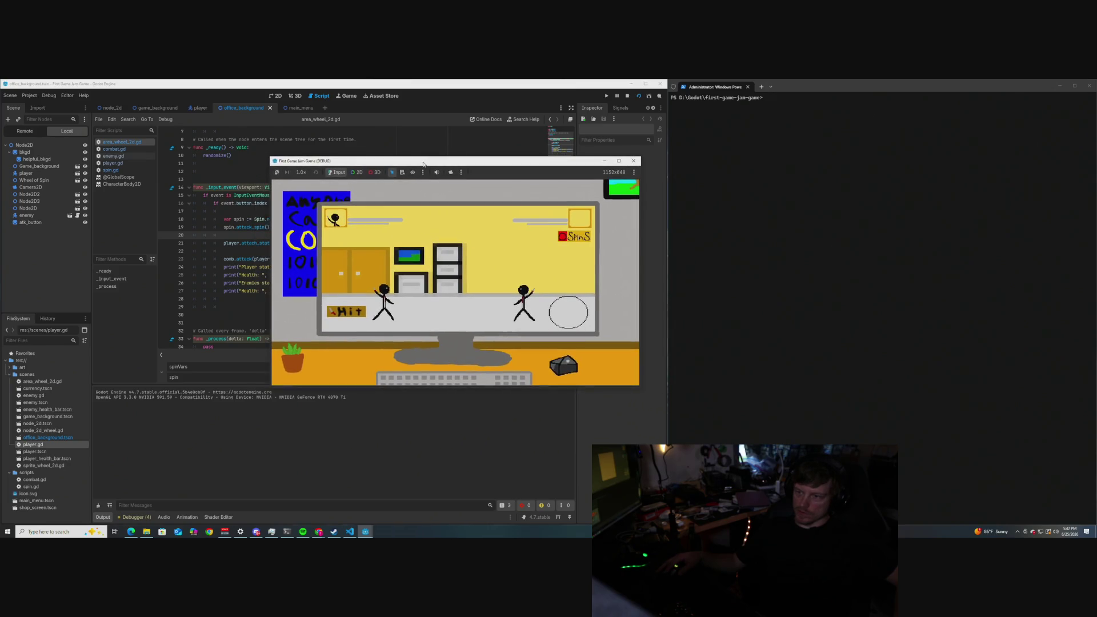
Spin the wheel so attack results and player and enemy stats print, then close the game.
click(570, 319)
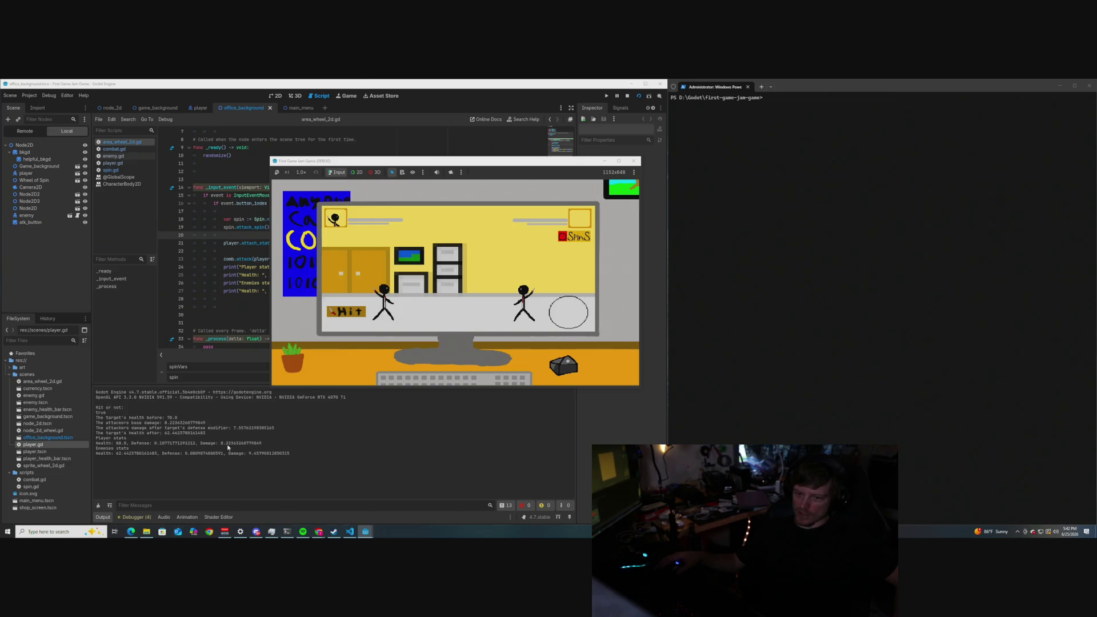
key(F8)
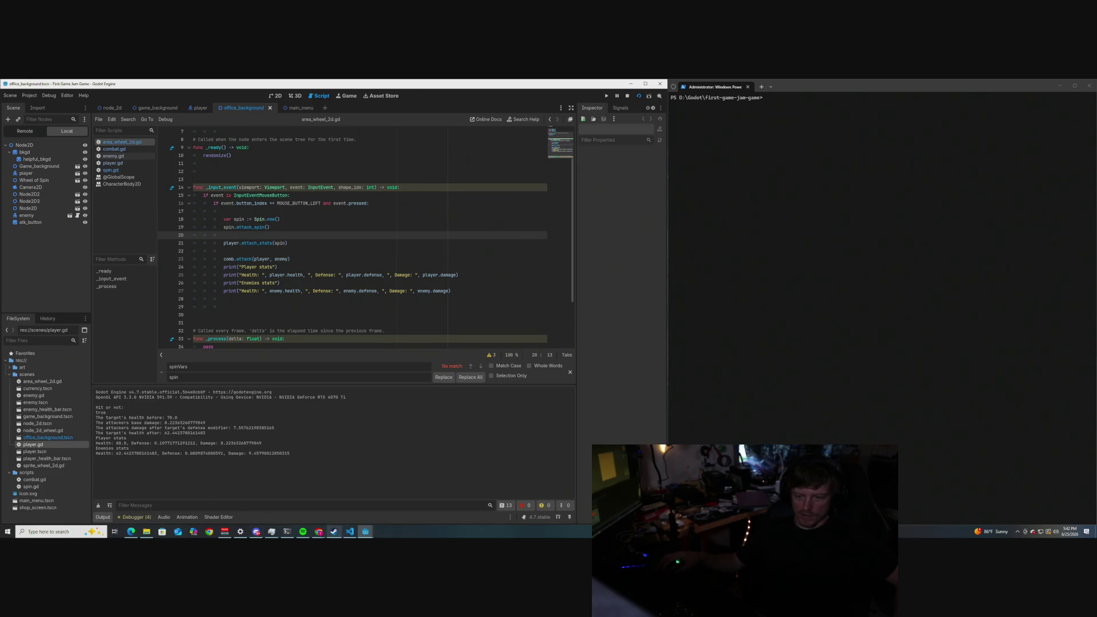
mouse_move(319, 531)
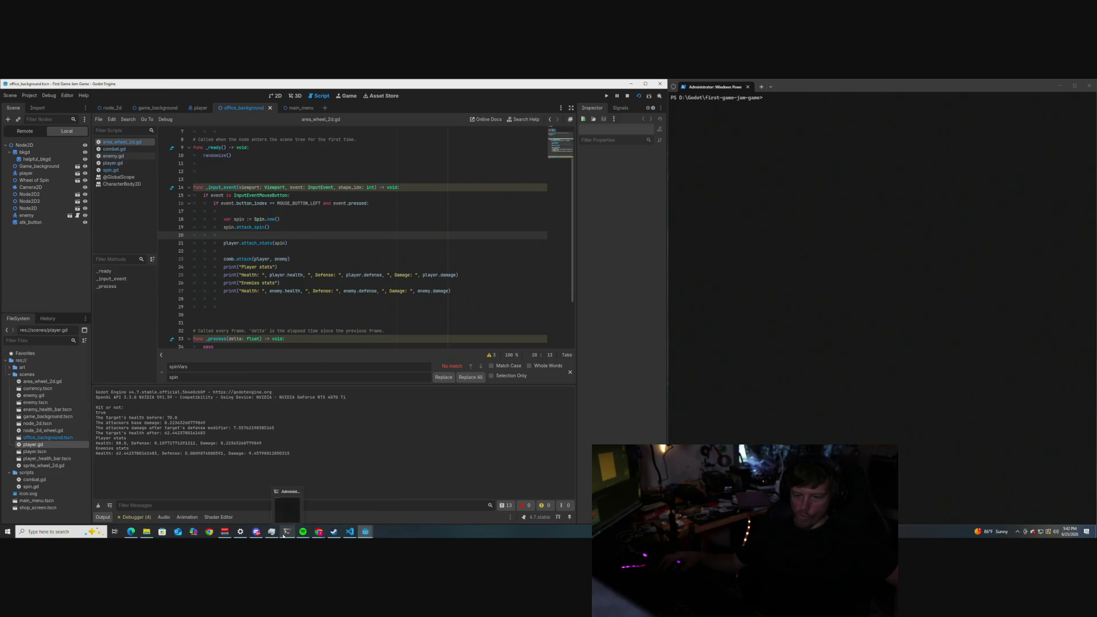
mouse_move(366, 533)
click(375, 507)
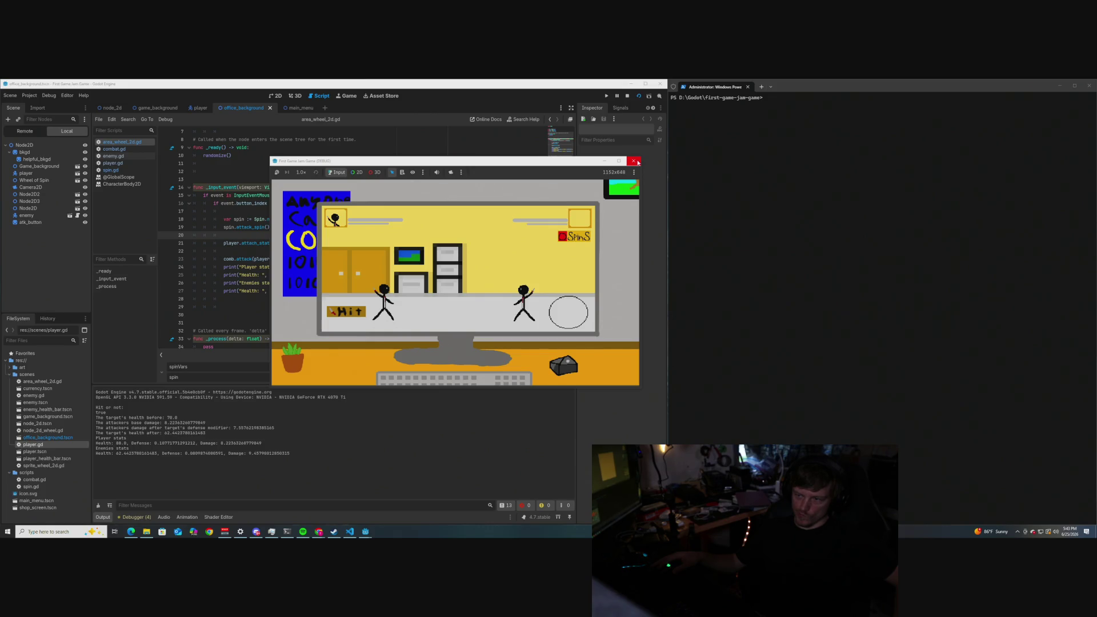
click(634, 162)
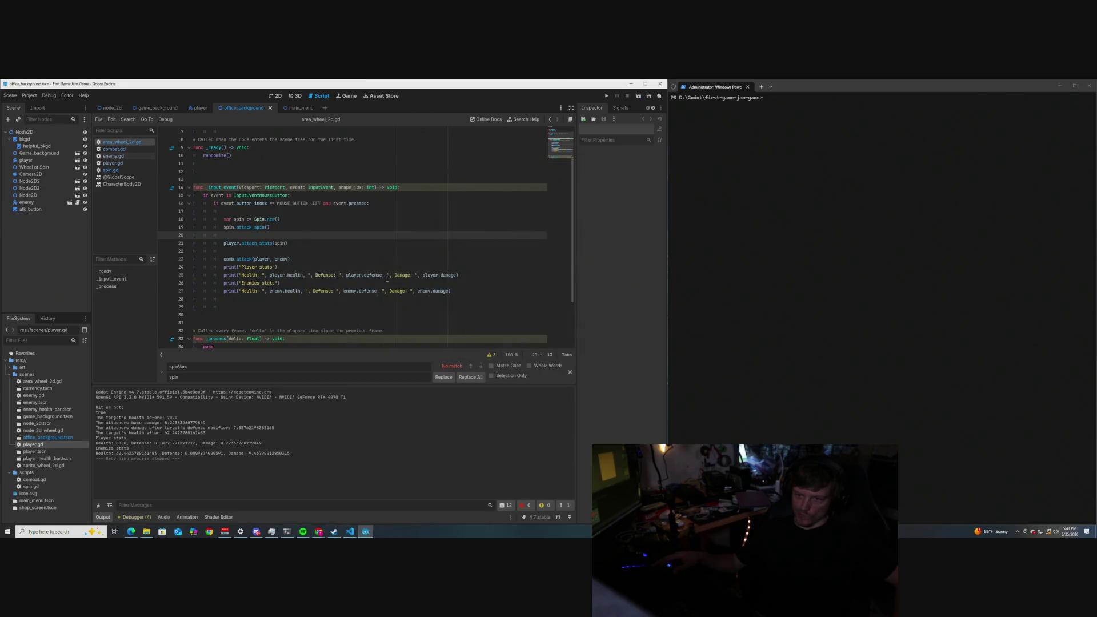
Dismiss the search-and-replace panel and scroll through the combat script.
scroll(375, 306, down, 1)
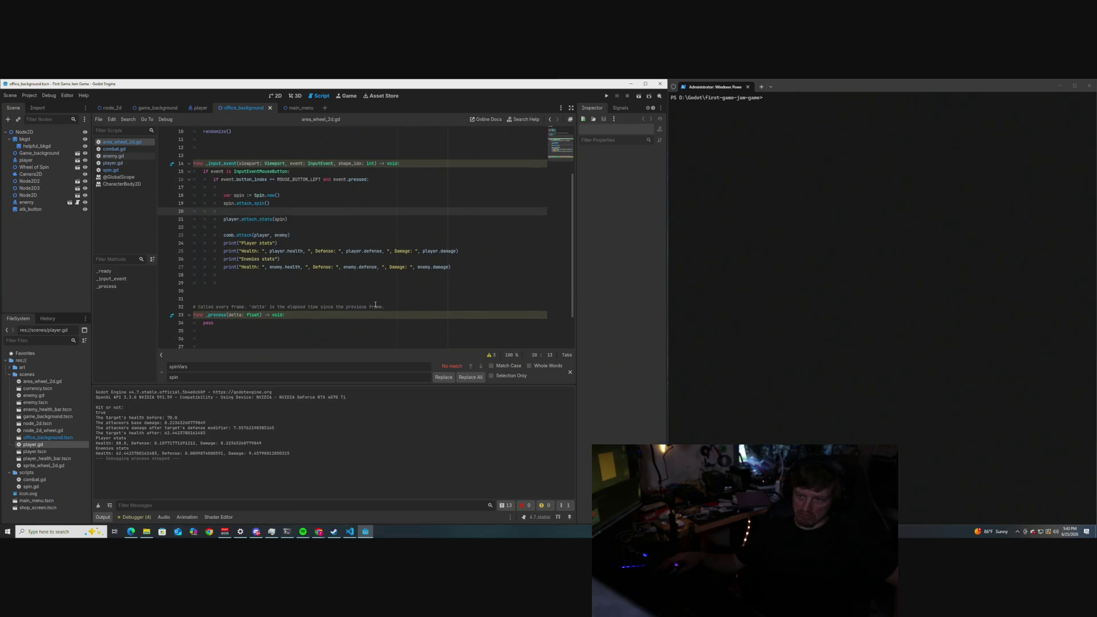
click(570, 372)
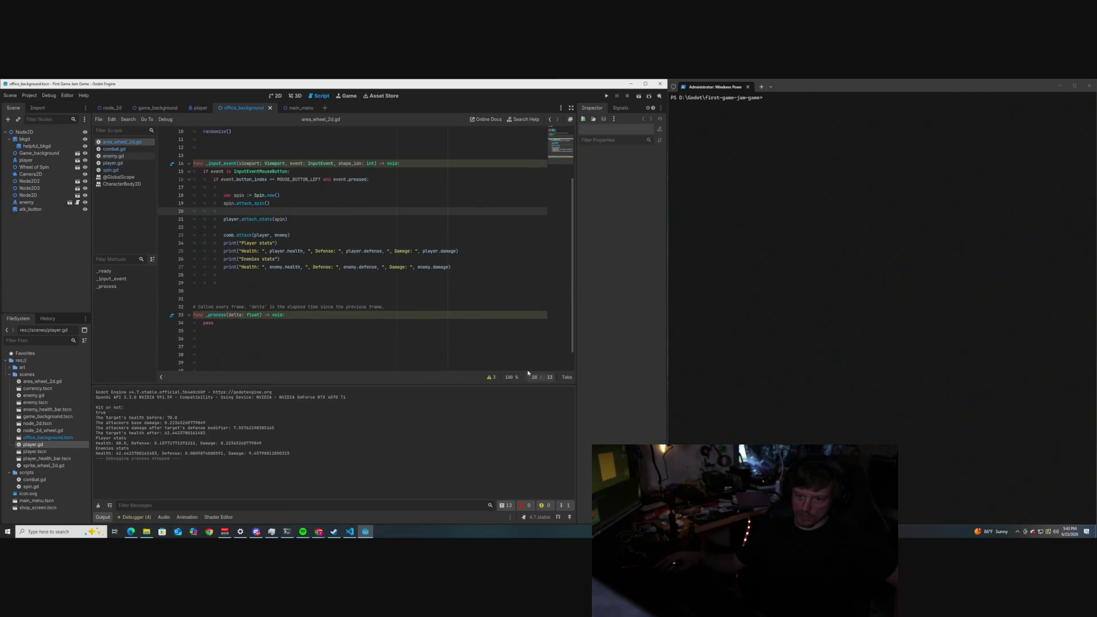
scroll(327, 317, up, 3)
scroll(326, 318, down, 2)
scroll(327, 318, down, 2)
scroll(327, 318, up, 2)
scroll(326, 317, down, 2)
Bring the YouTube Turn Queue tutorial window to the front beside Godot.
scroll(327, 318, up, 2)
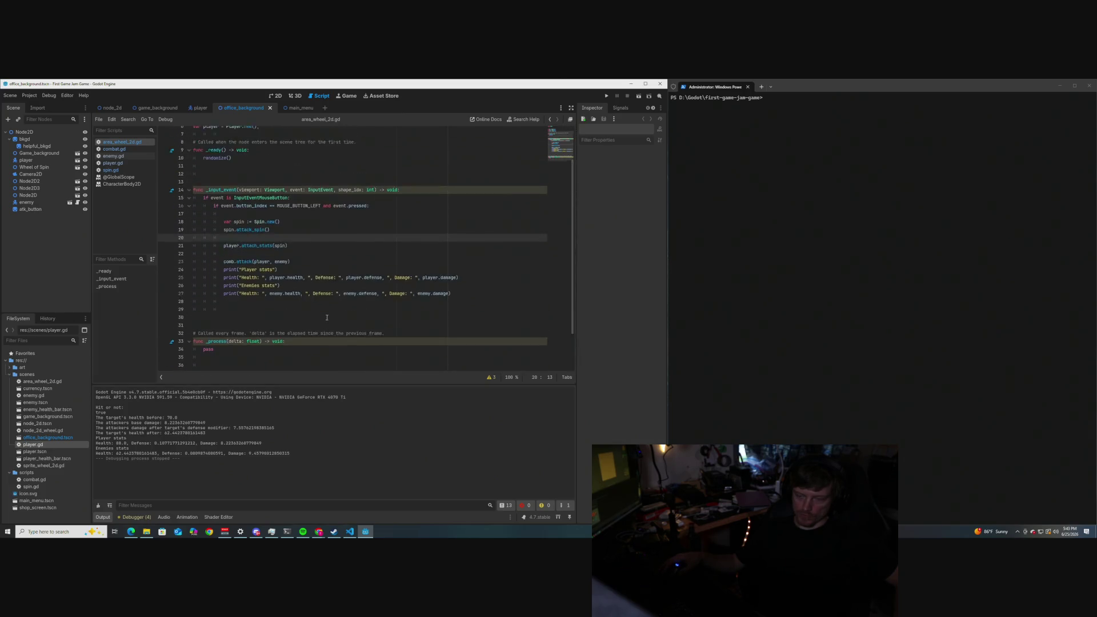
scroll(326, 317, down, 1)
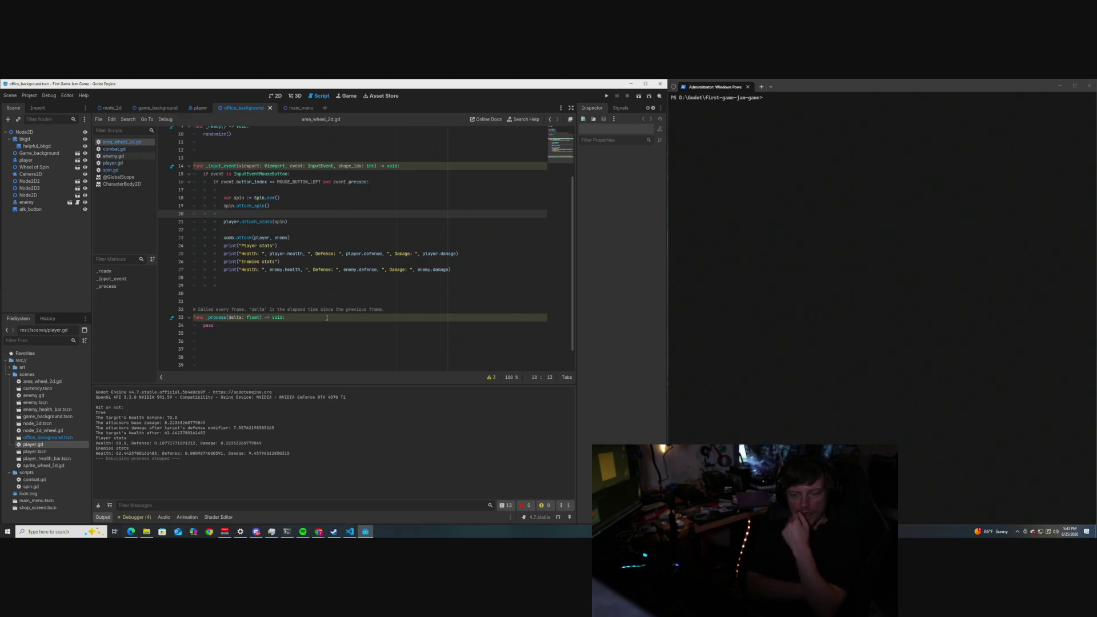
click(308, 533)
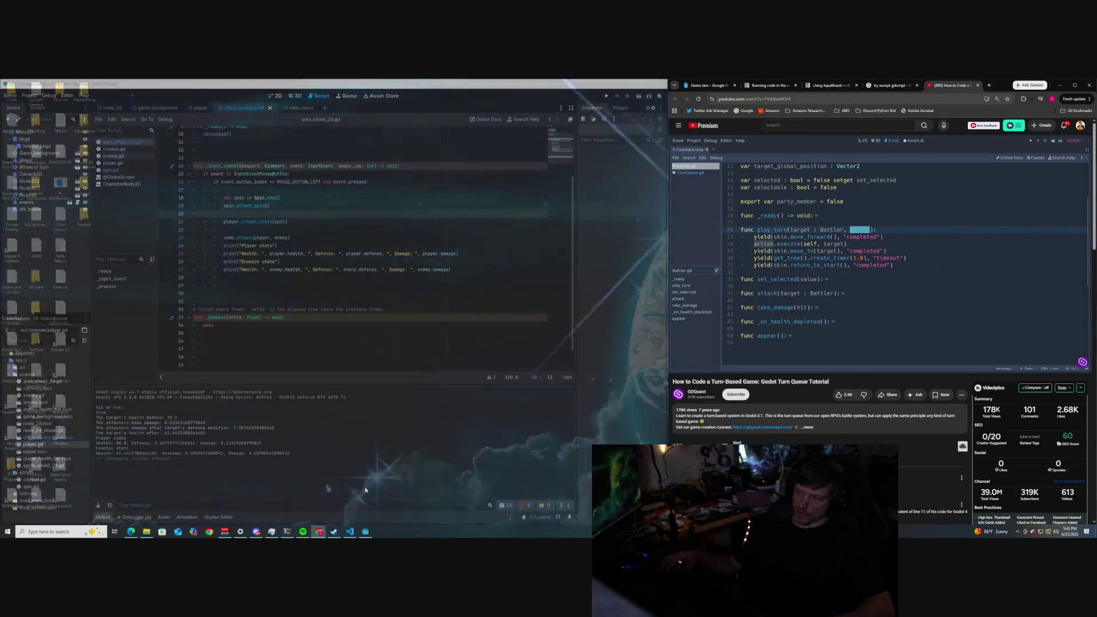
click(376, 510)
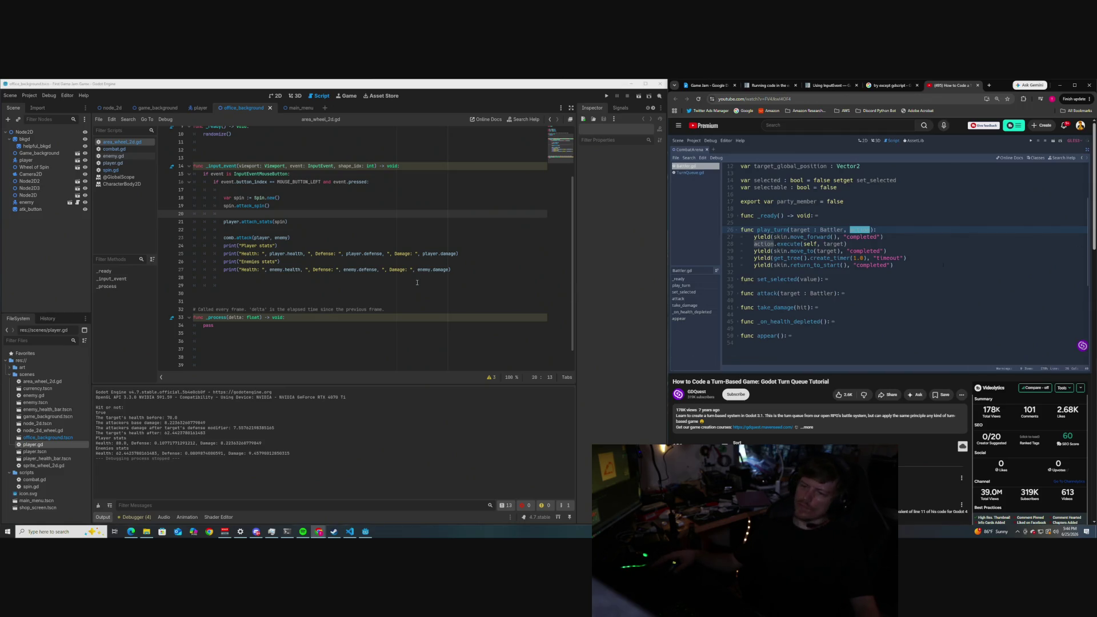
click(356, 221)
scroll(356, 243, up, 1)
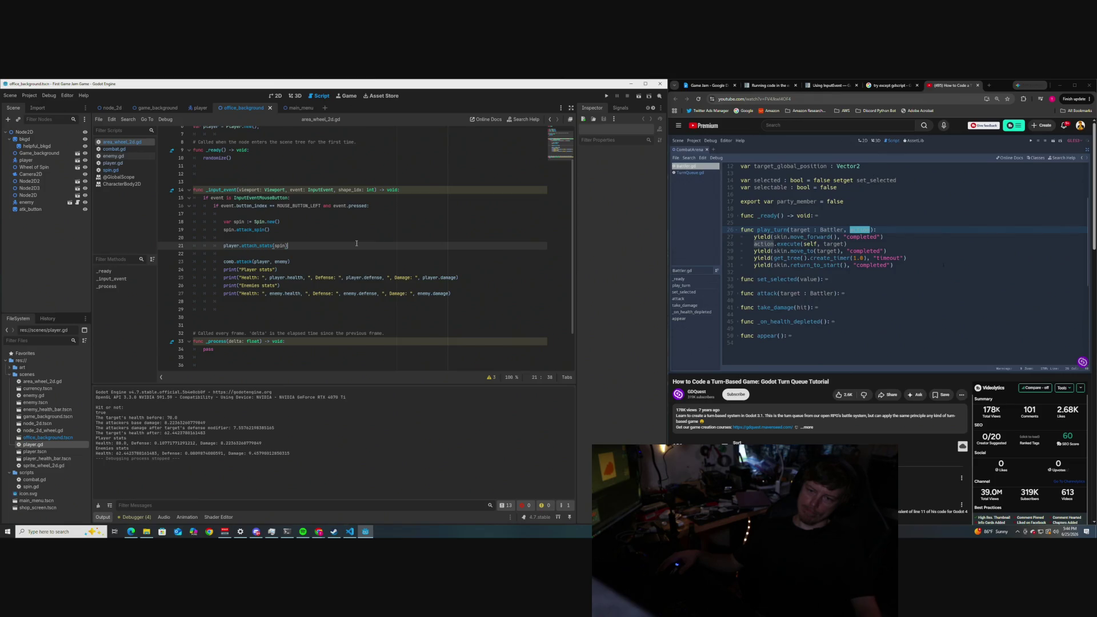
mouse_move(808, 271)
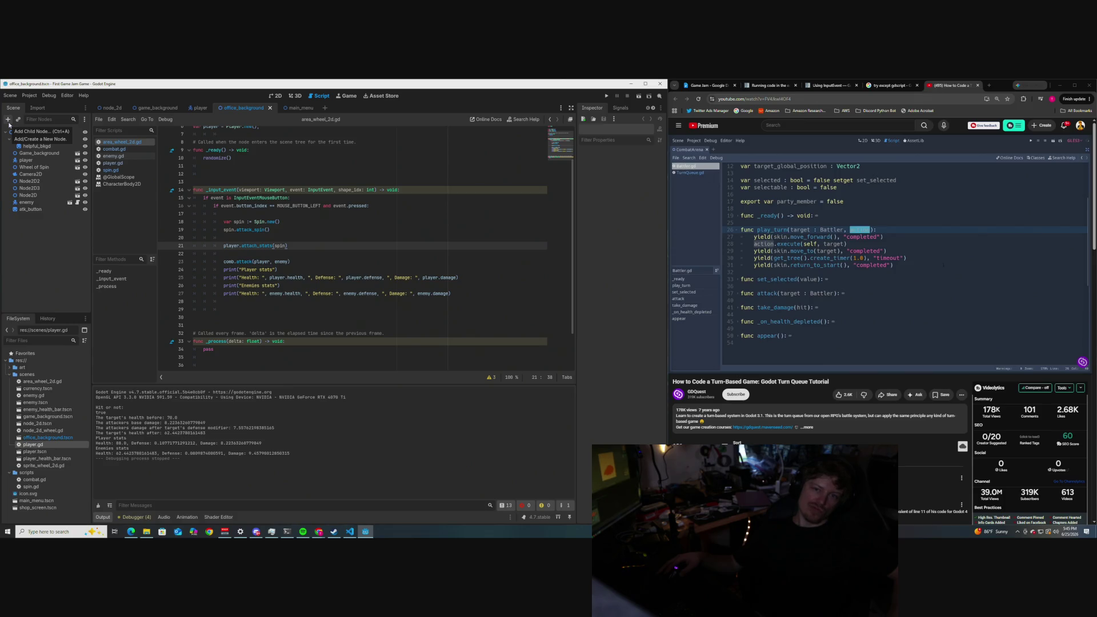
click(277, 97)
Zoom the office_background 2D viewport and bring up the Create New Node list.
scroll(316, 160, down, 10)
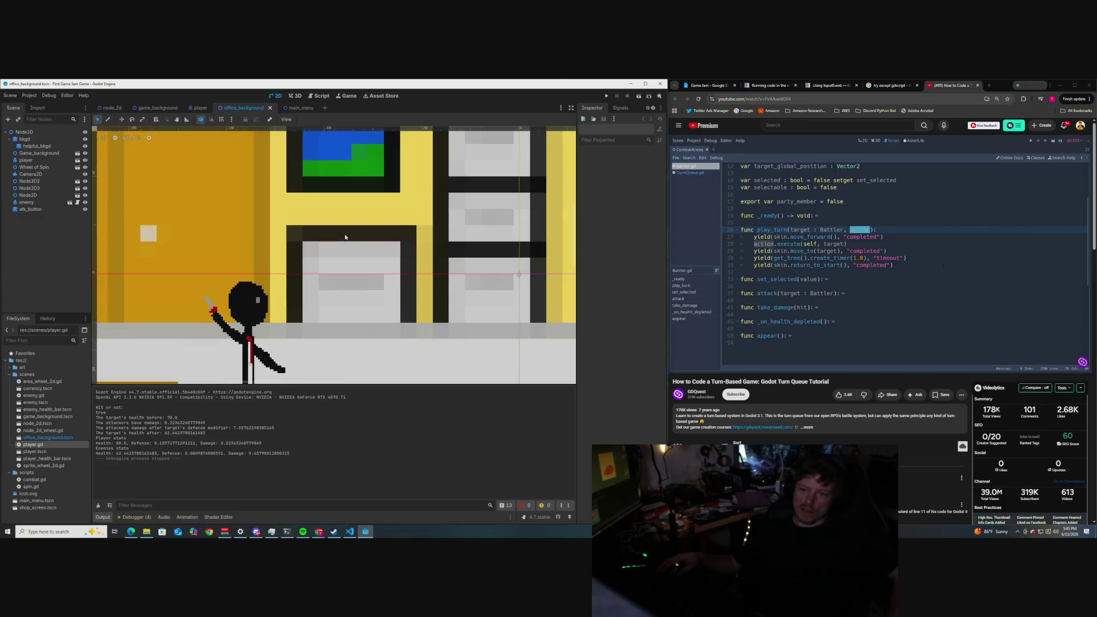
scroll(342, 232, down, 4)
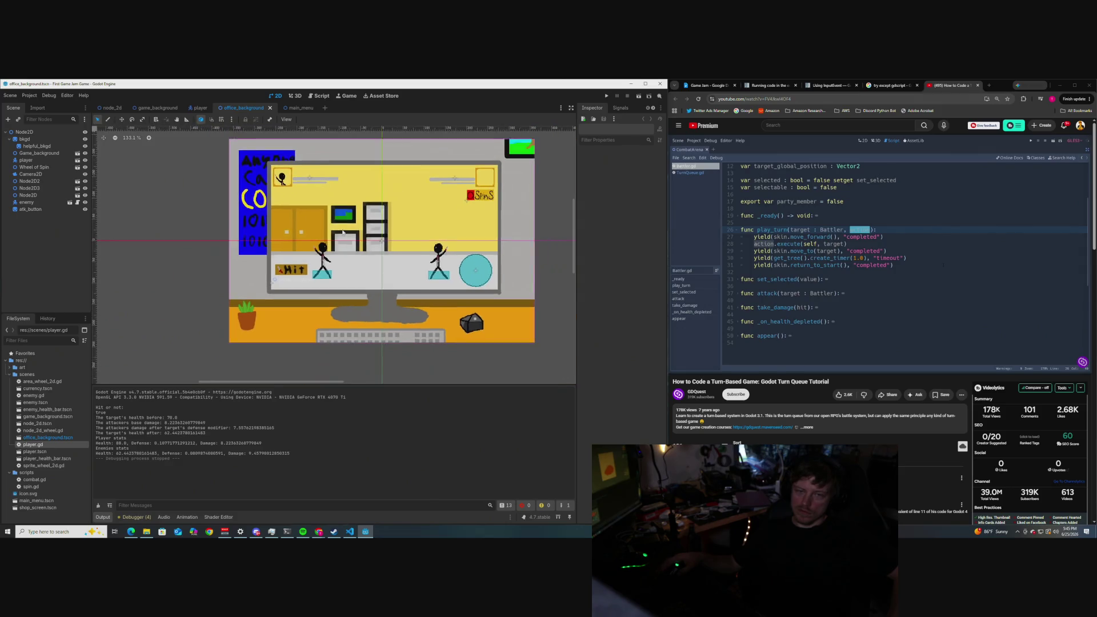
scroll(343, 232, up, 4)
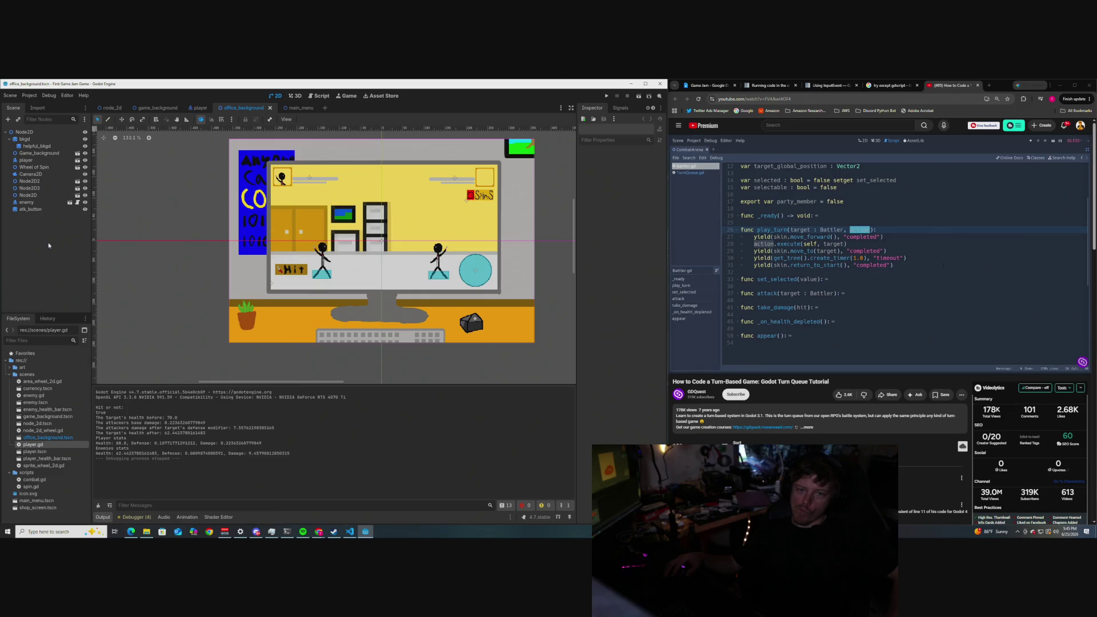
click(8, 120)
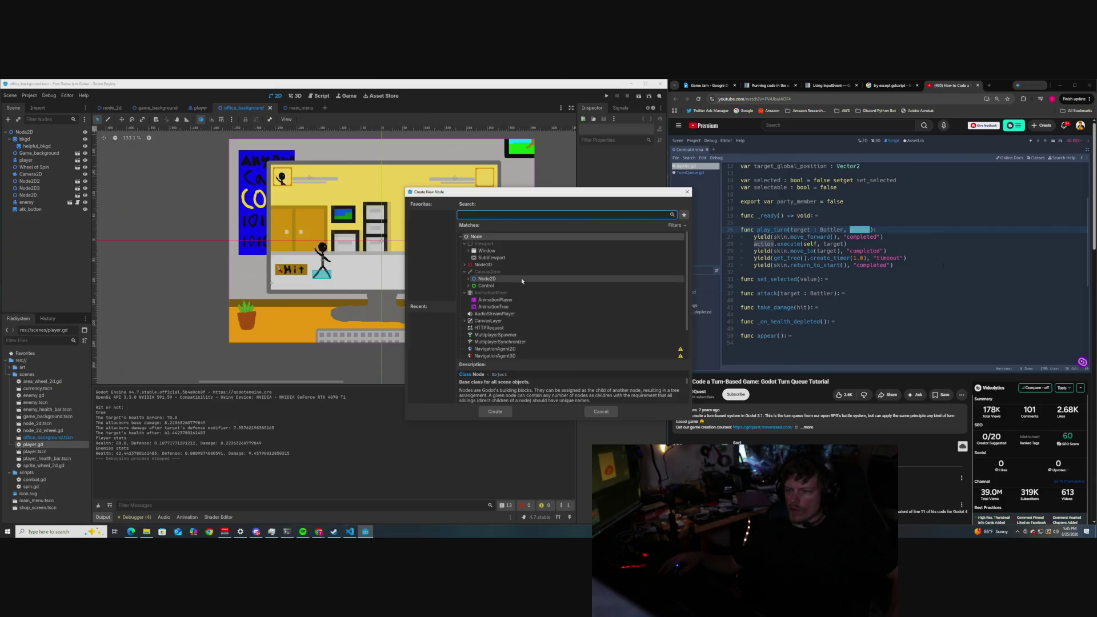
click(468, 279)
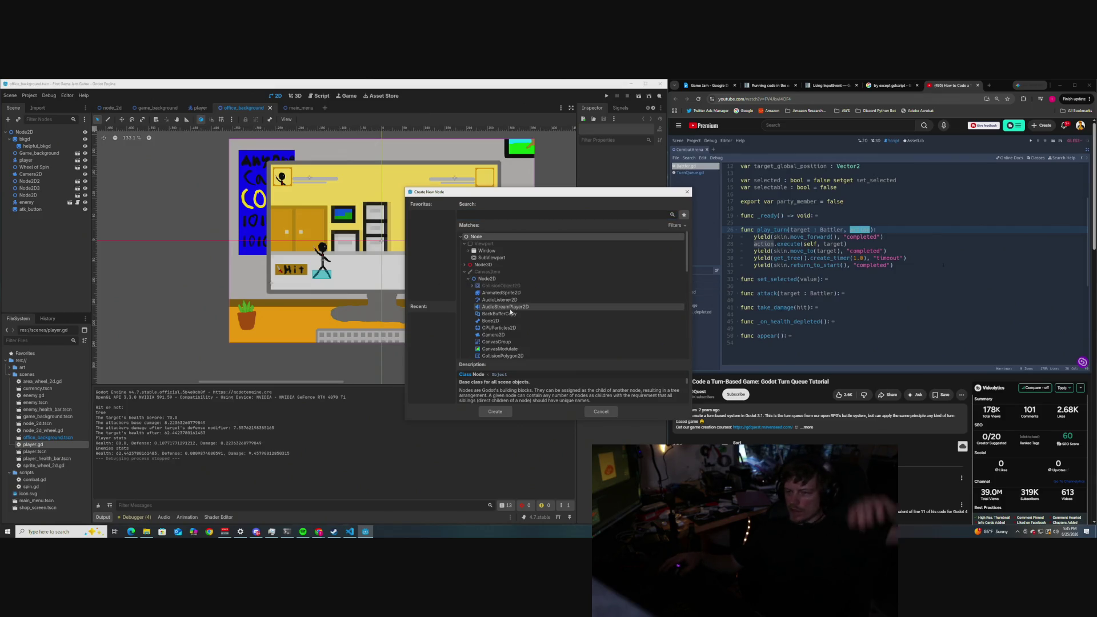
scroll(511, 312, down, 1)
scroll(511, 312, down, 4)
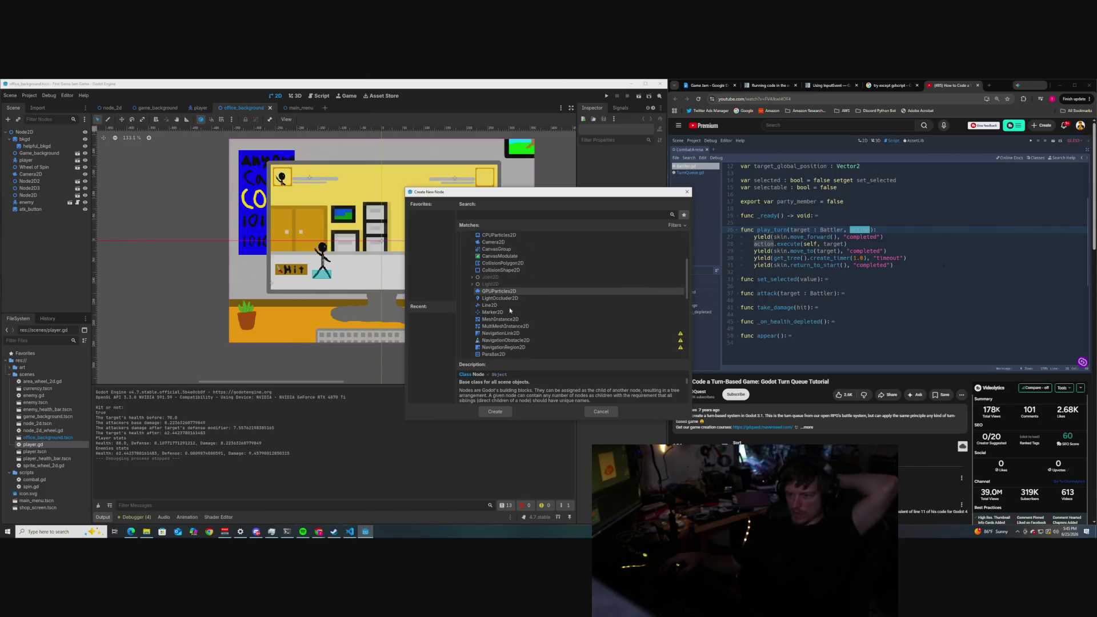
scroll(510, 311, down, 2)
scroll(508, 310, up, 6)
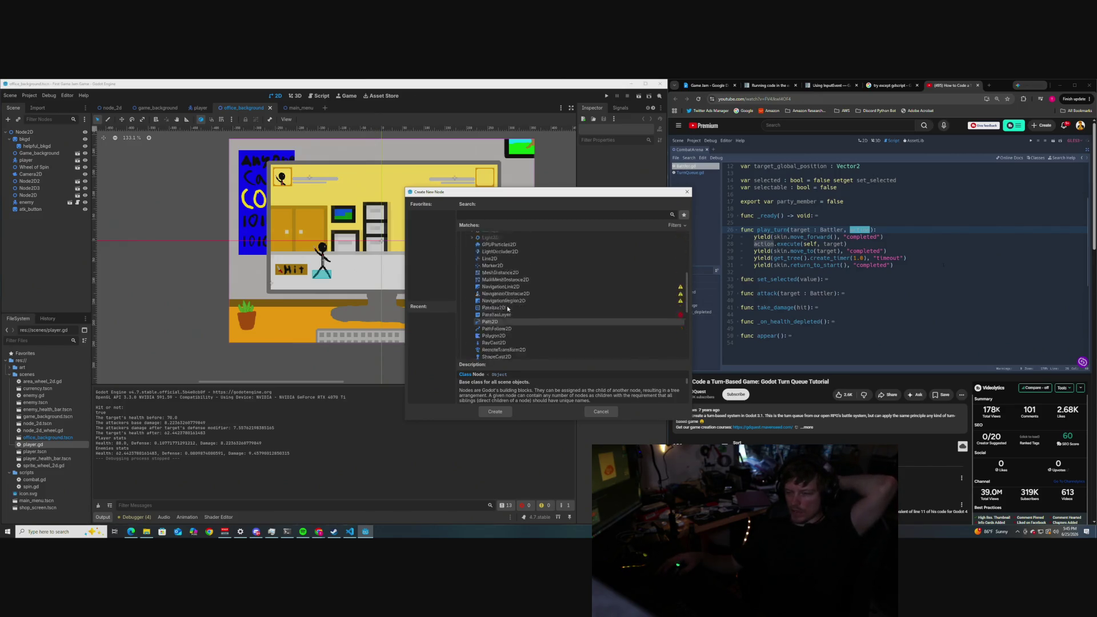
scroll(507, 308, down, 1)
scroll(507, 308, up, 4)
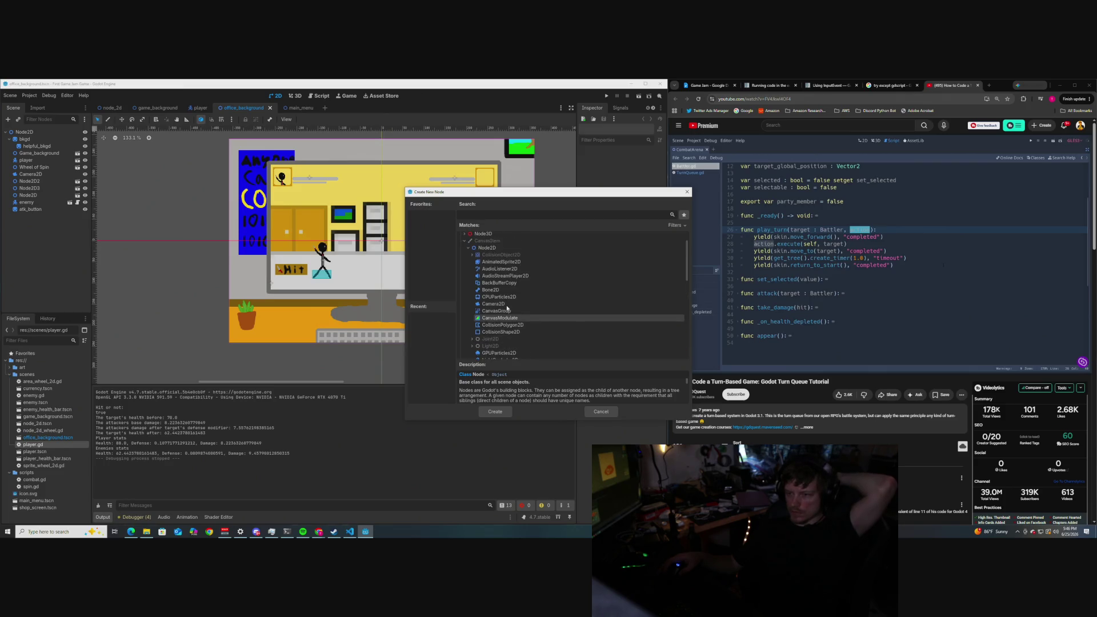
scroll(507, 308, up, 1)
click(491, 264)
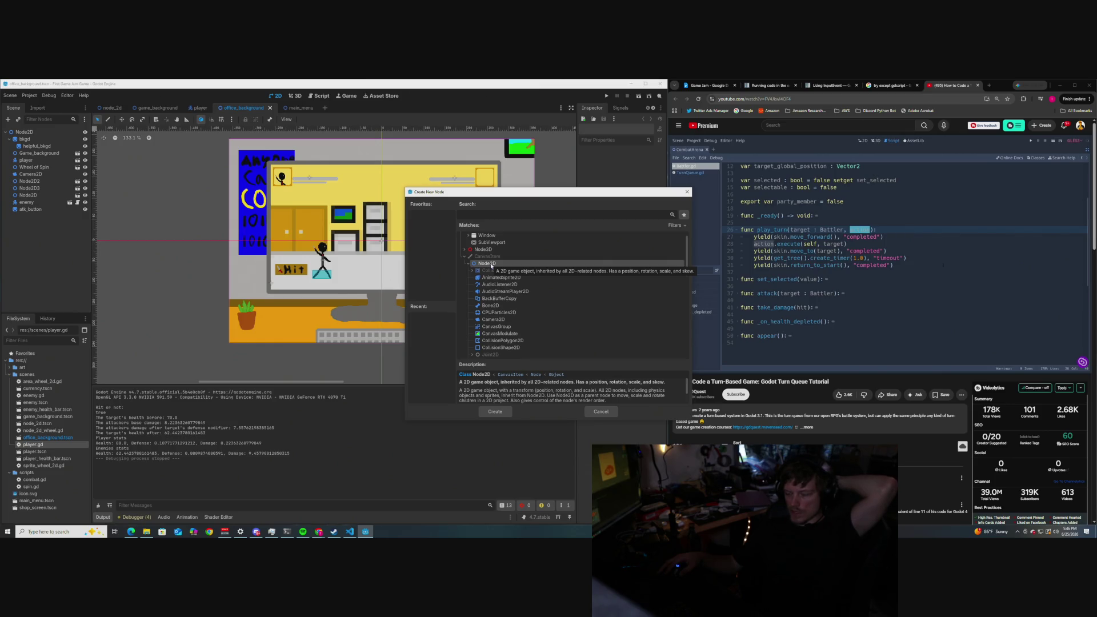
scroll(497, 283, up, 1)
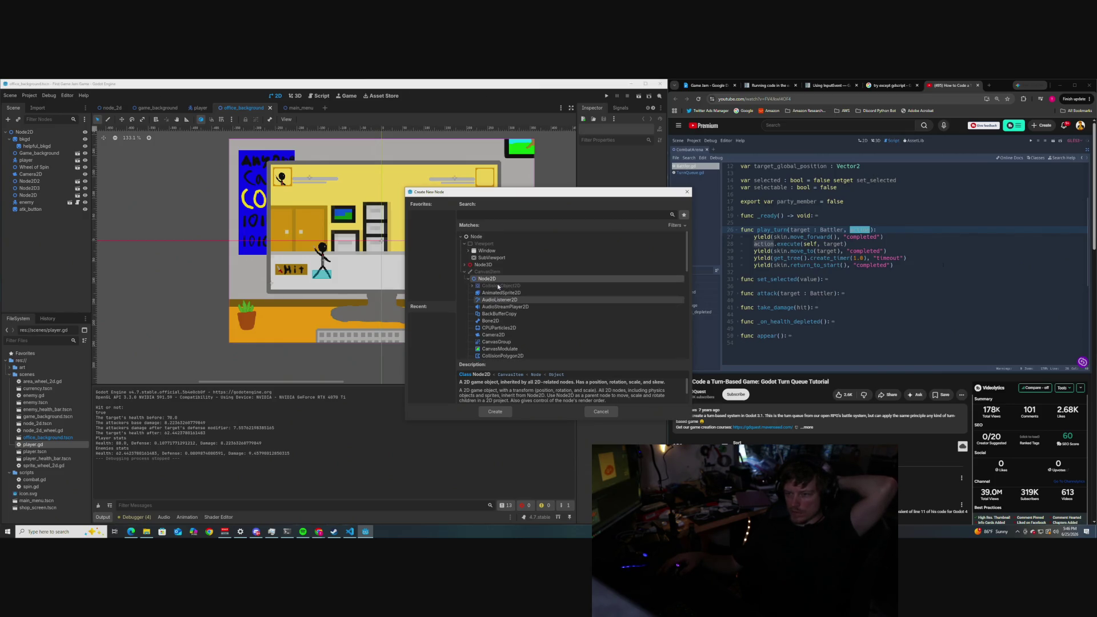
scroll(498, 286, down, 3)
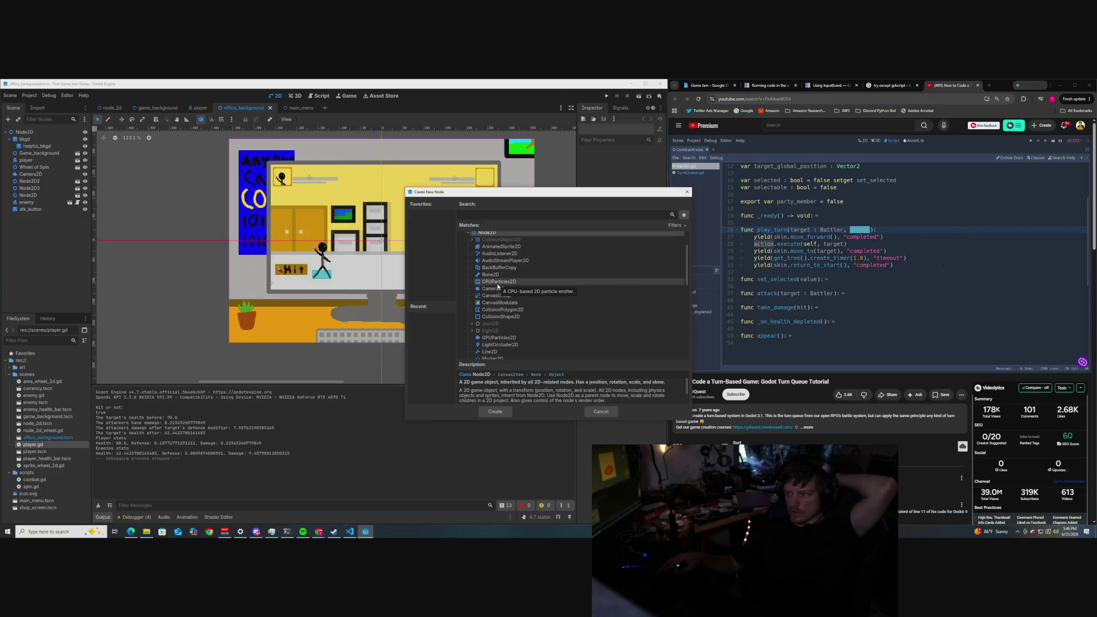
scroll(498, 286, down, 2)
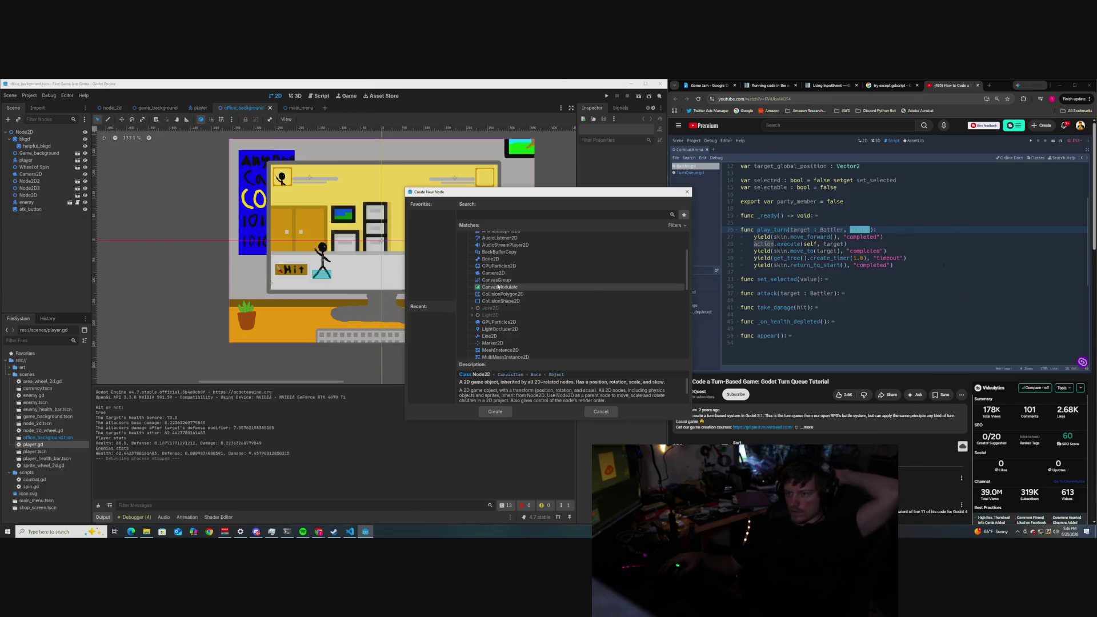
scroll(499, 287, down, 4)
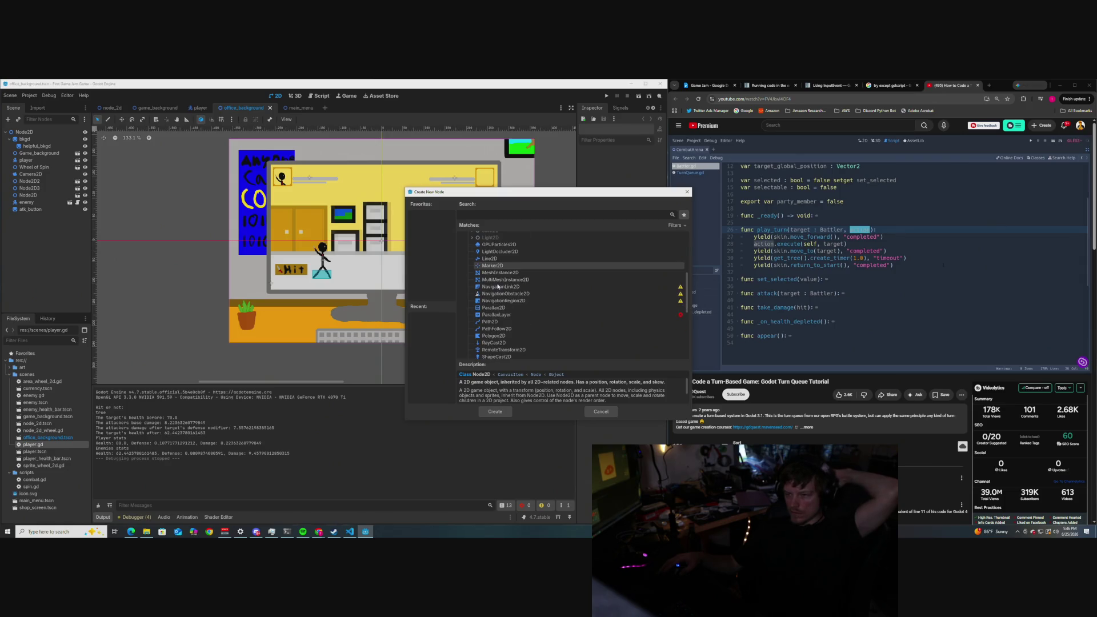
scroll(498, 287, up, 6)
scroll(499, 287, down, 8)
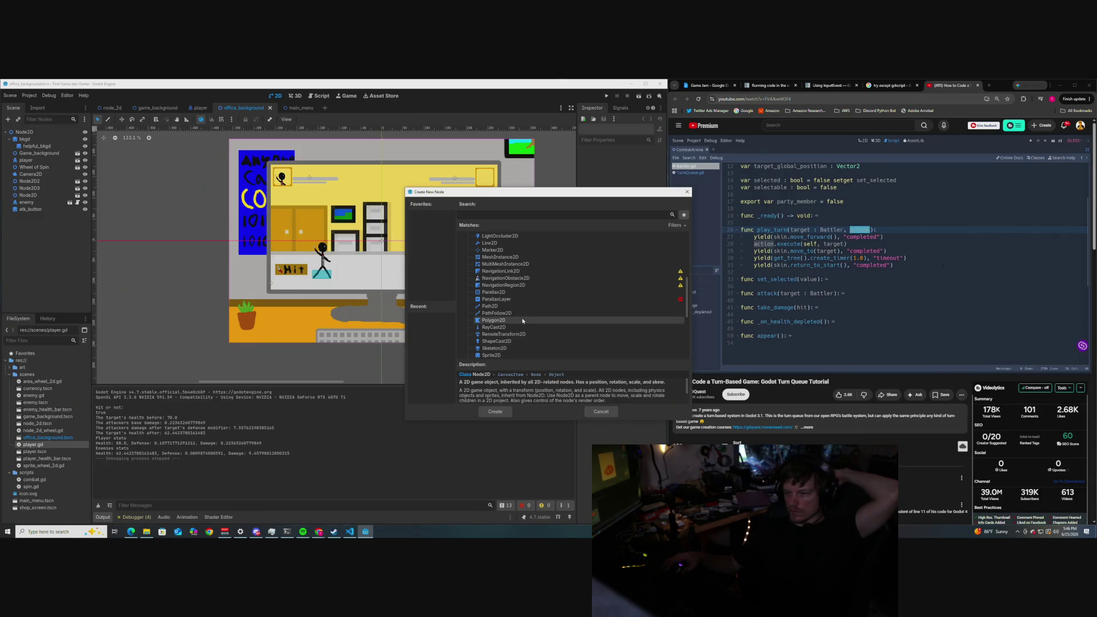
scroll(522, 318, down, 3)
scroll(525, 307, up, 15)
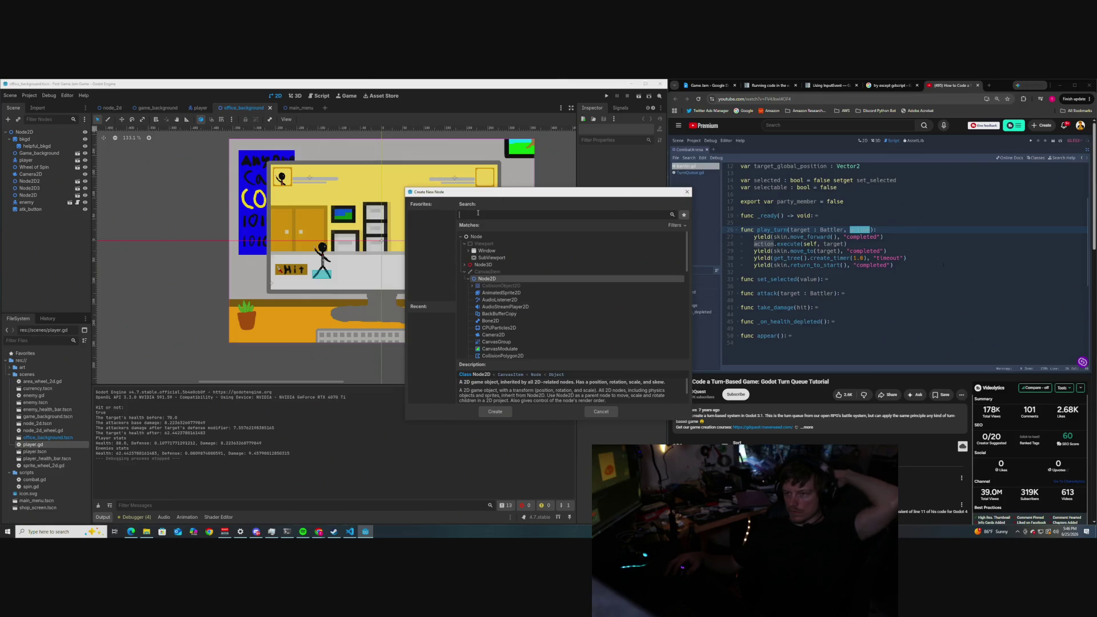
text(Ref)
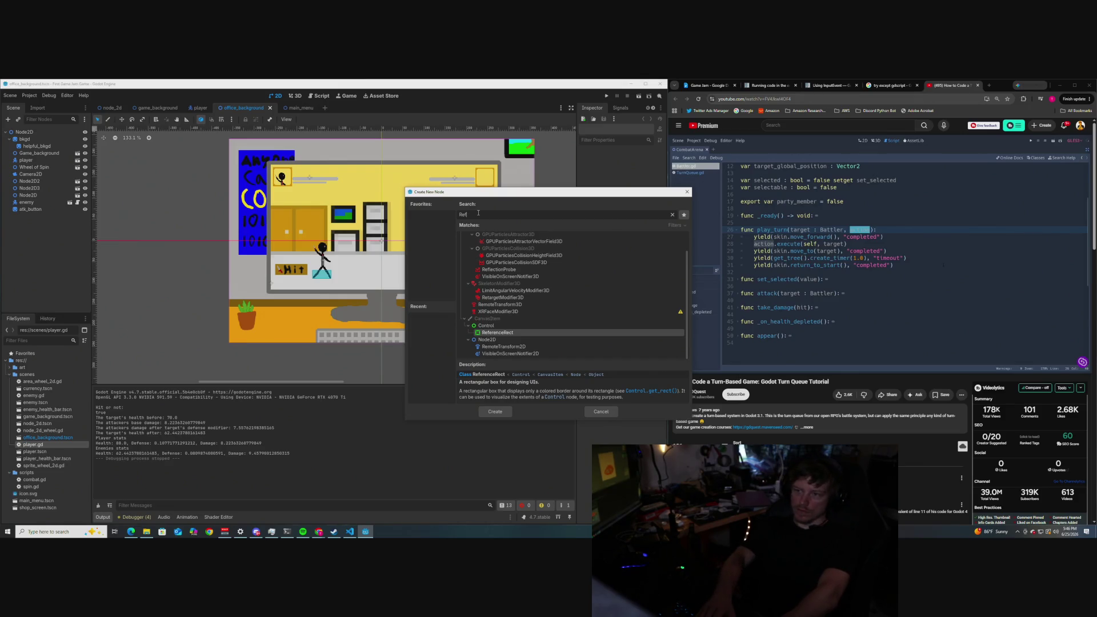
text(C)
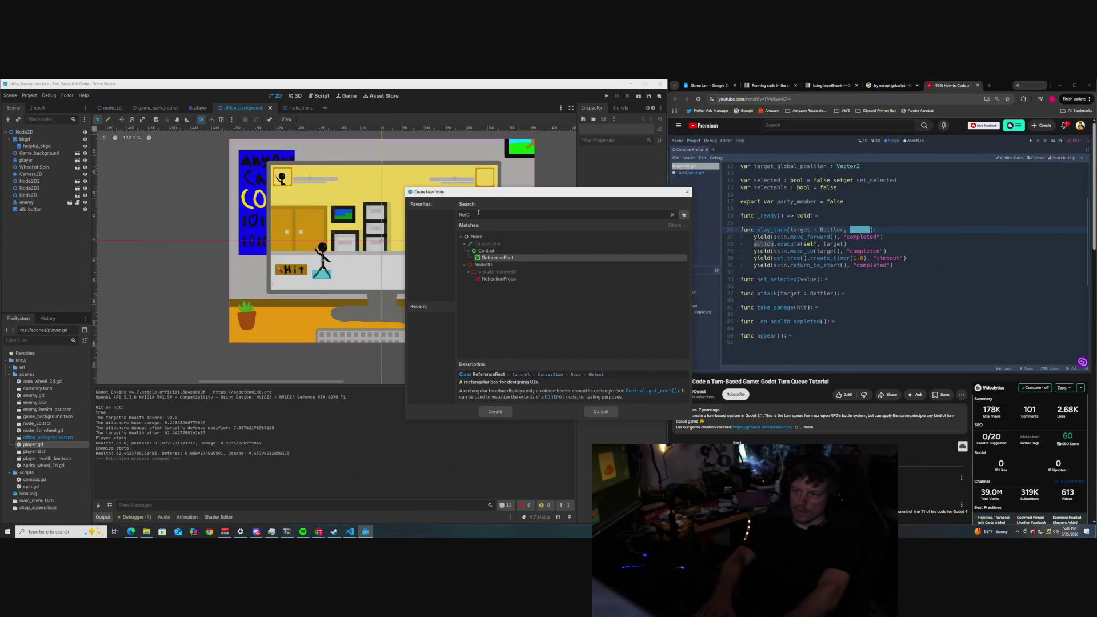
key(BackSpace)
key(BackSpace)
key(BackSpace)
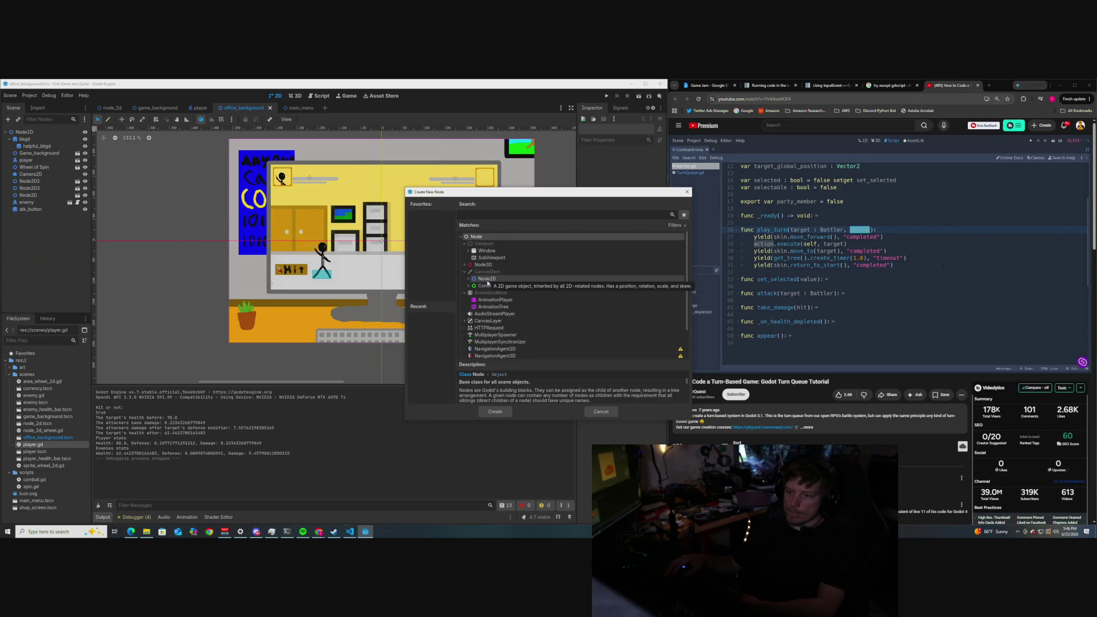
scroll(546, 394, down, 1)
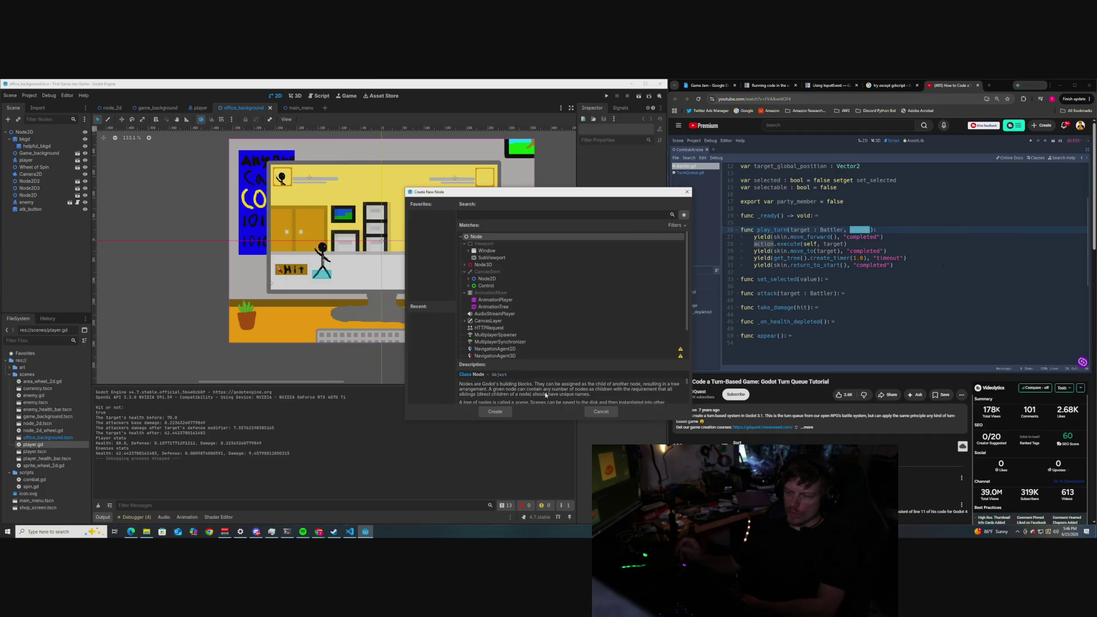
scroll(542, 396, down, 1)
scroll(541, 398, down, 5)
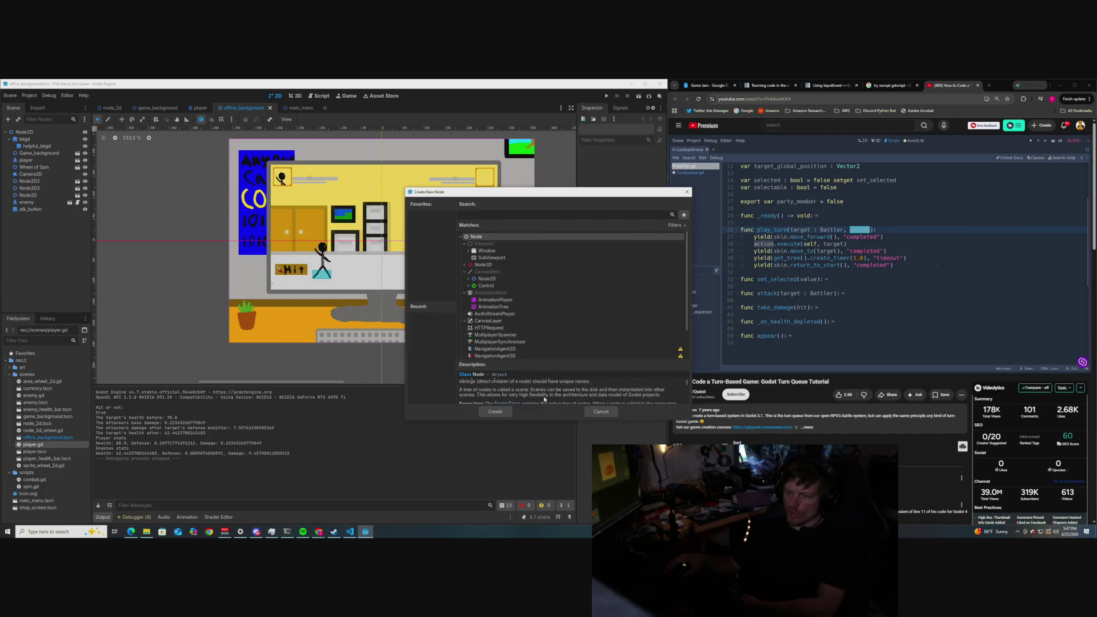
scroll(558, 397, down, 5)
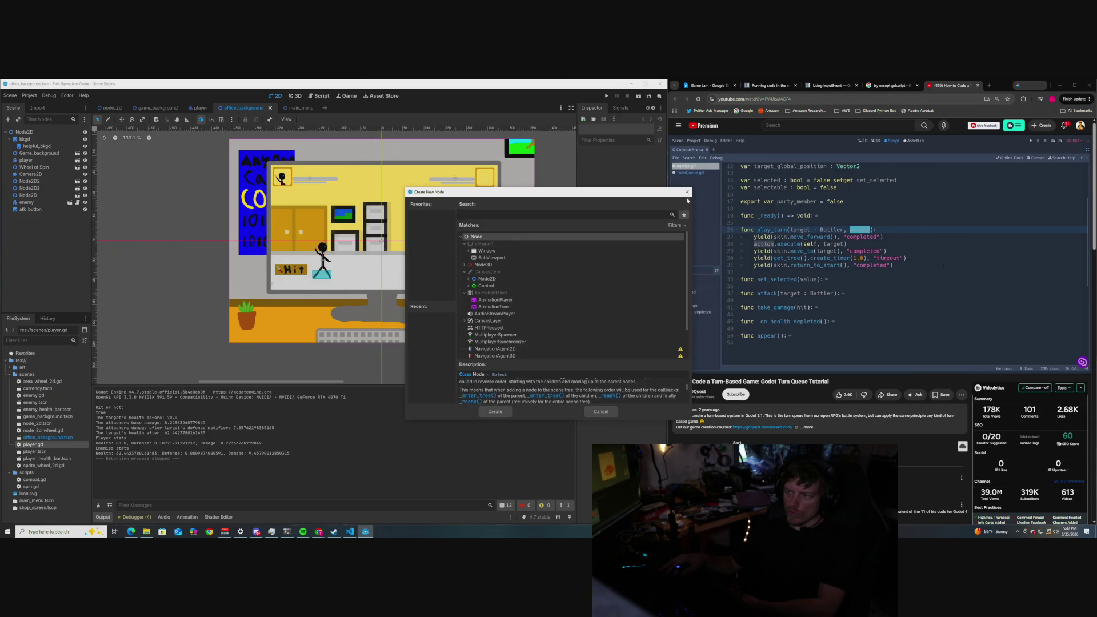
Close the unused node list, open combat.gd and scroll up to the Combat class declaration.
click(599, 411)
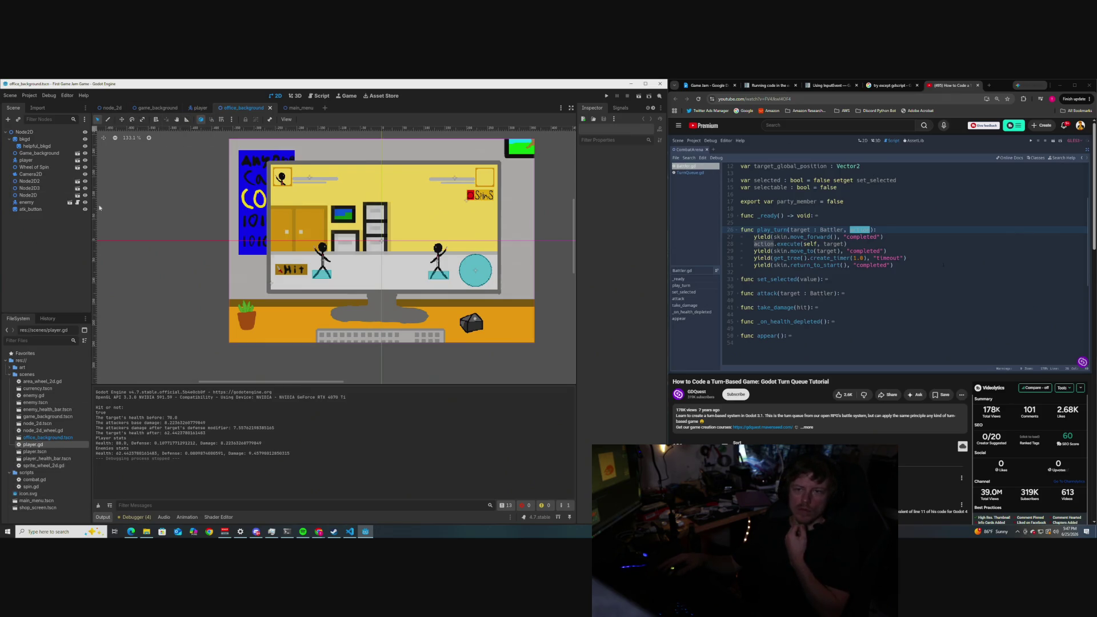
double_click(36, 479)
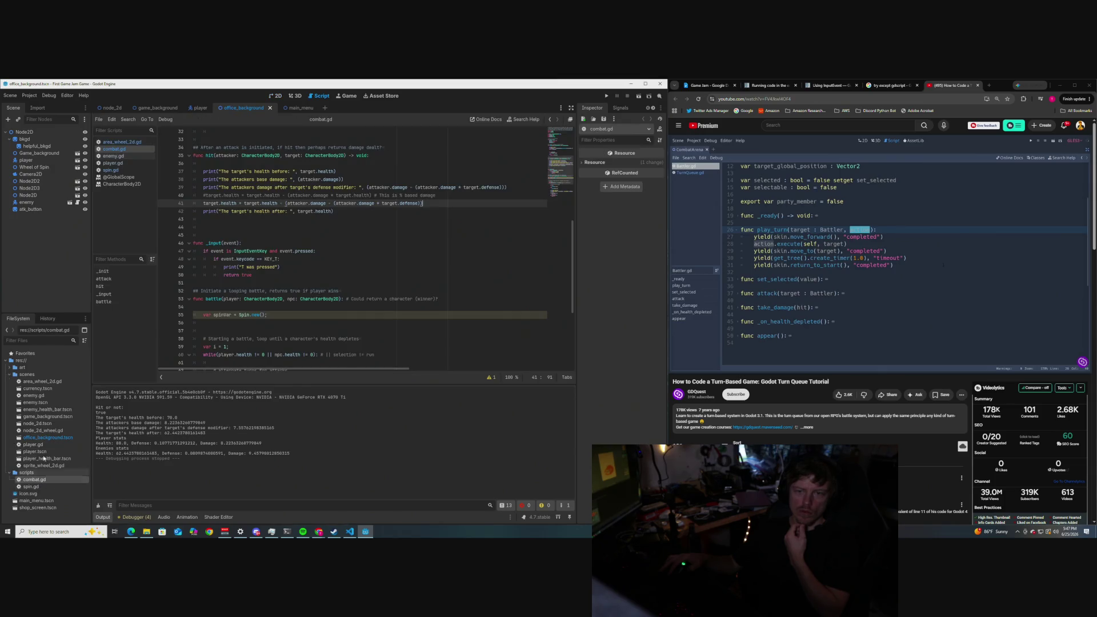
scroll(282, 301, up, 5)
scroll(281, 301, up, 1)
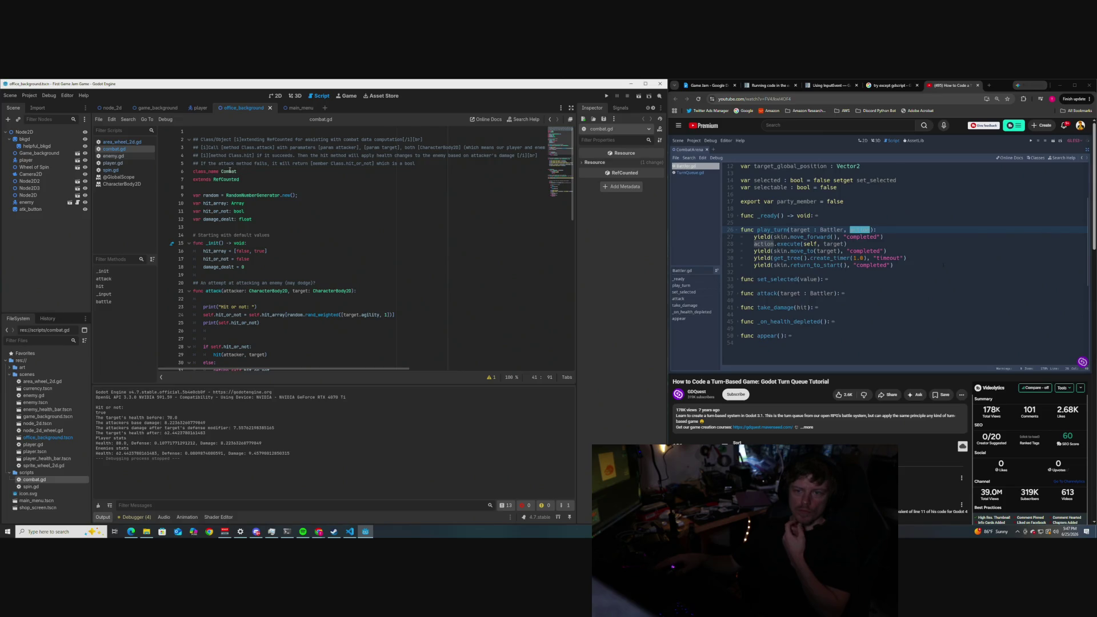
mouse_move(229, 171)
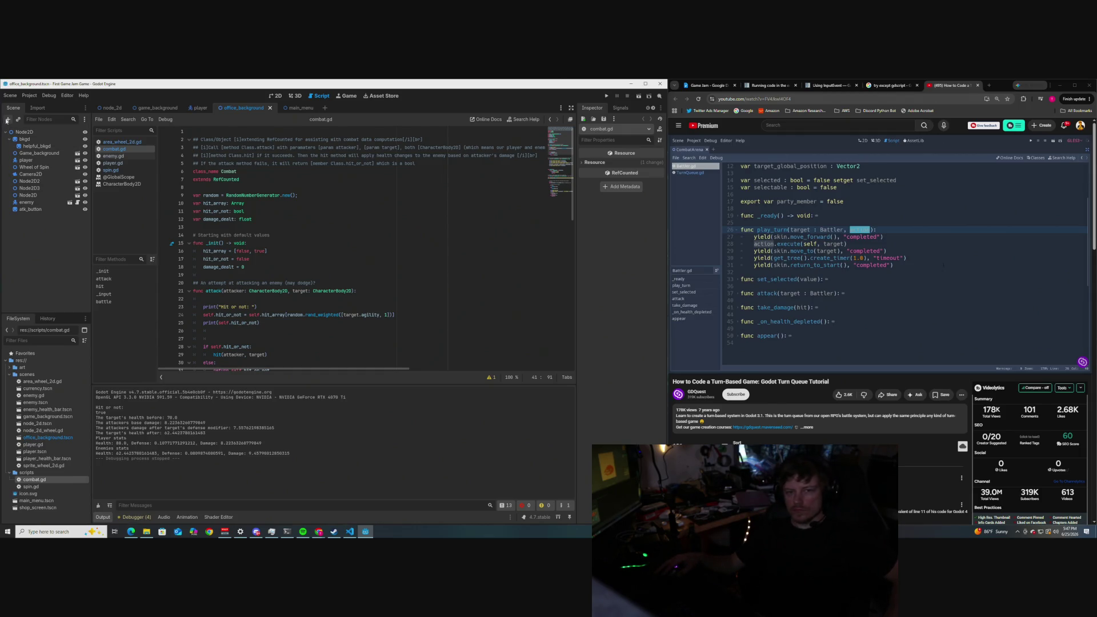
Add a Node2D to the office_background scene via the Create New Node dialog.
click(7, 120)
click(469, 279)
click(486, 279)
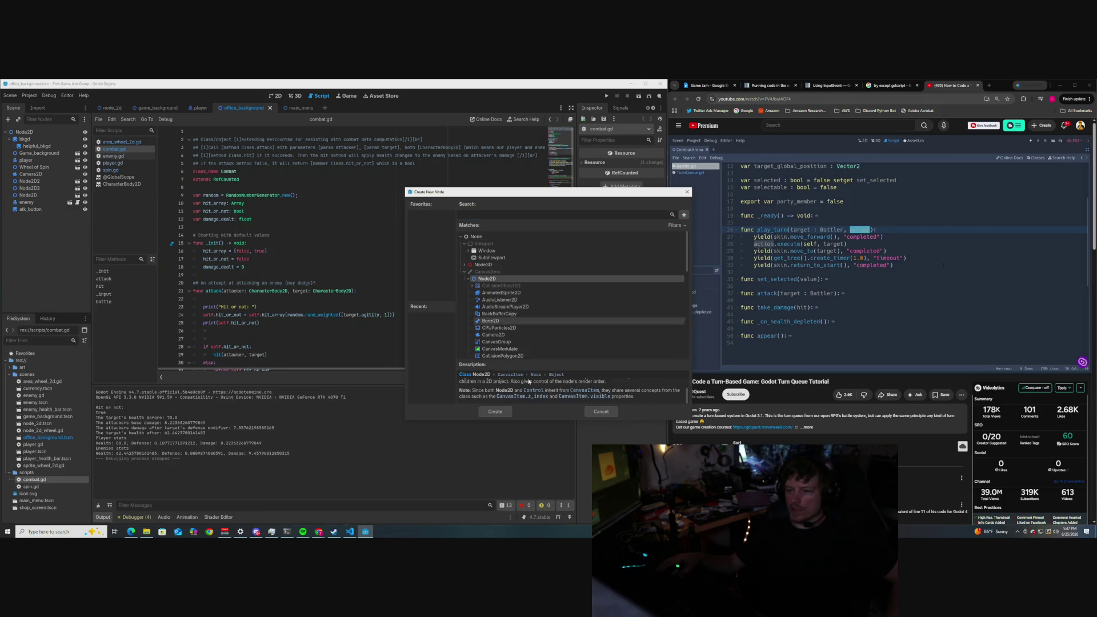
scroll(552, 393, up, 2)
scroll(551, 393, up, 2)
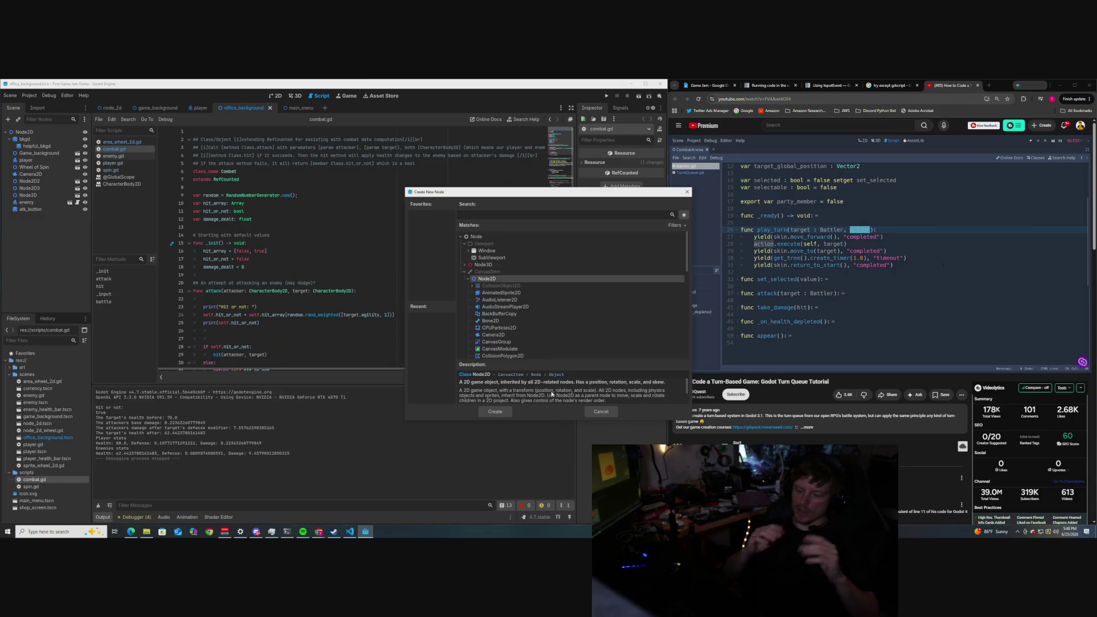
click(496, 412)
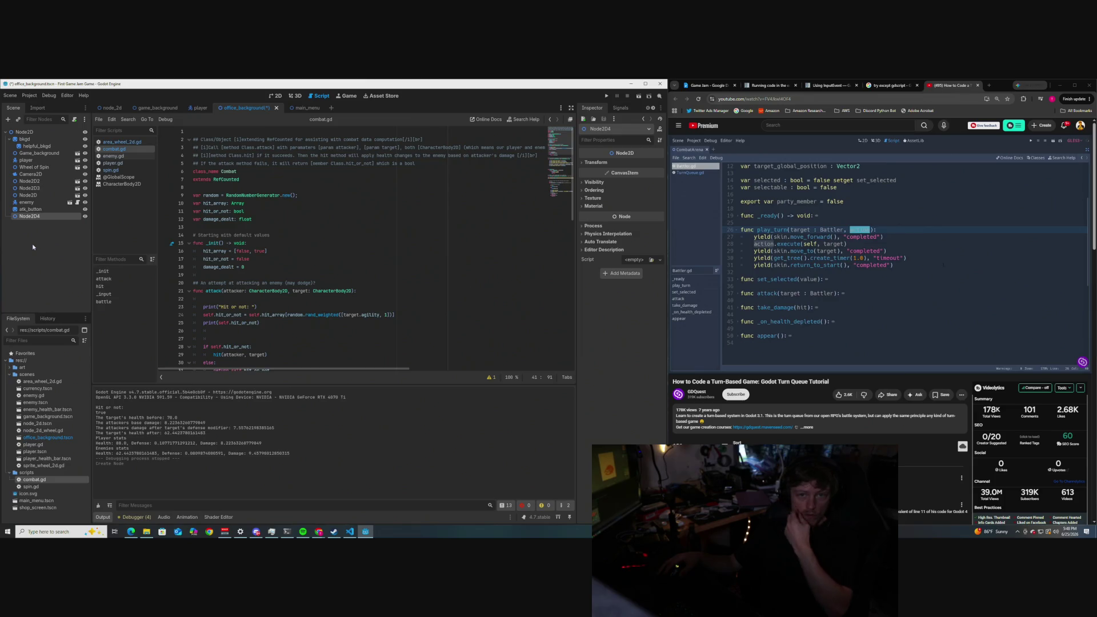
Rename the new Node2D4 node to TurnQueue and start adding a child under it.
right_click(38, 220)
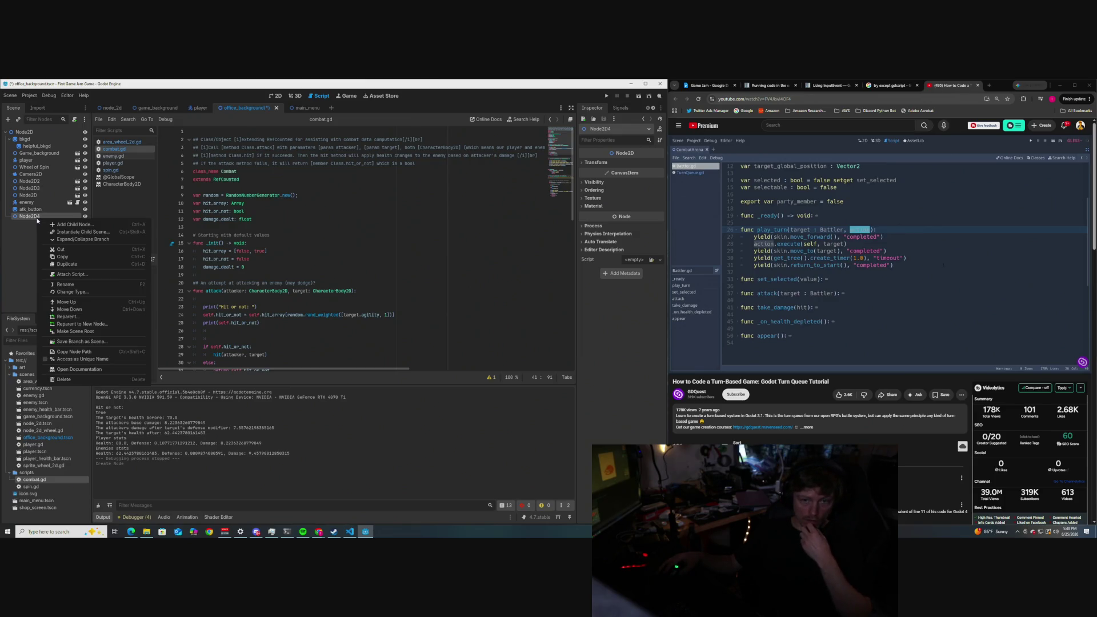
click(75, 288)
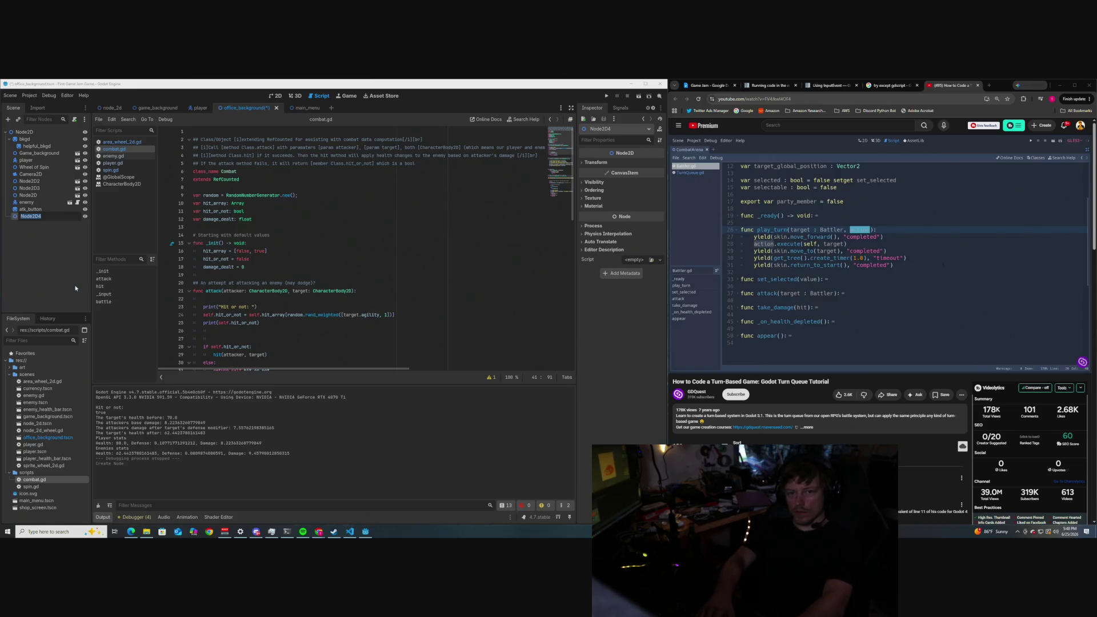
text(TurnQueu)
text(e)
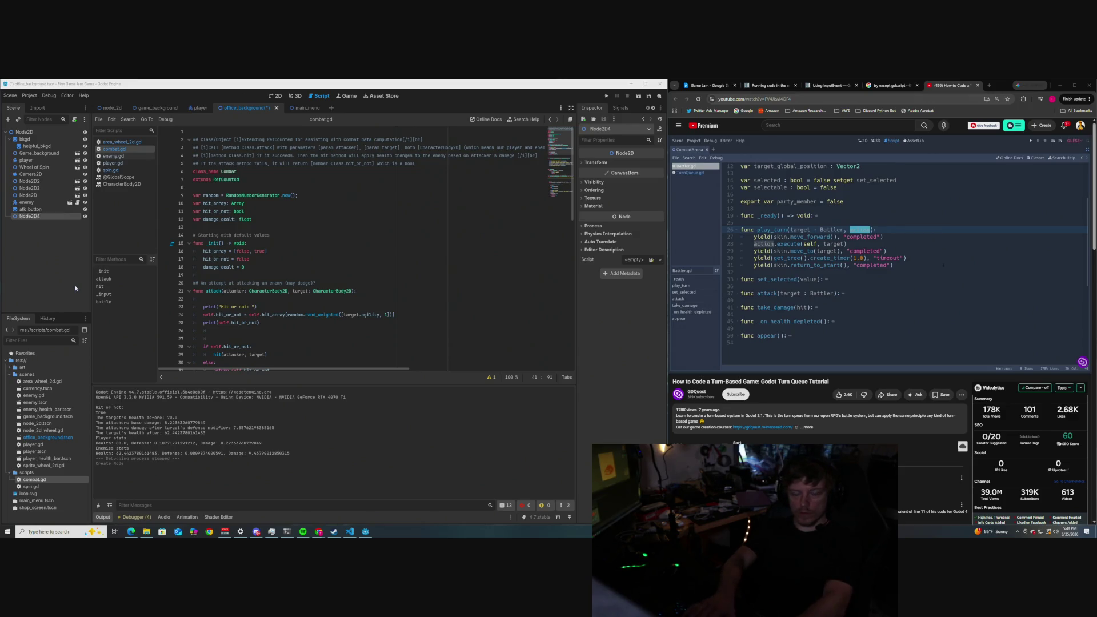
key(Return)
right_click(30, 217)
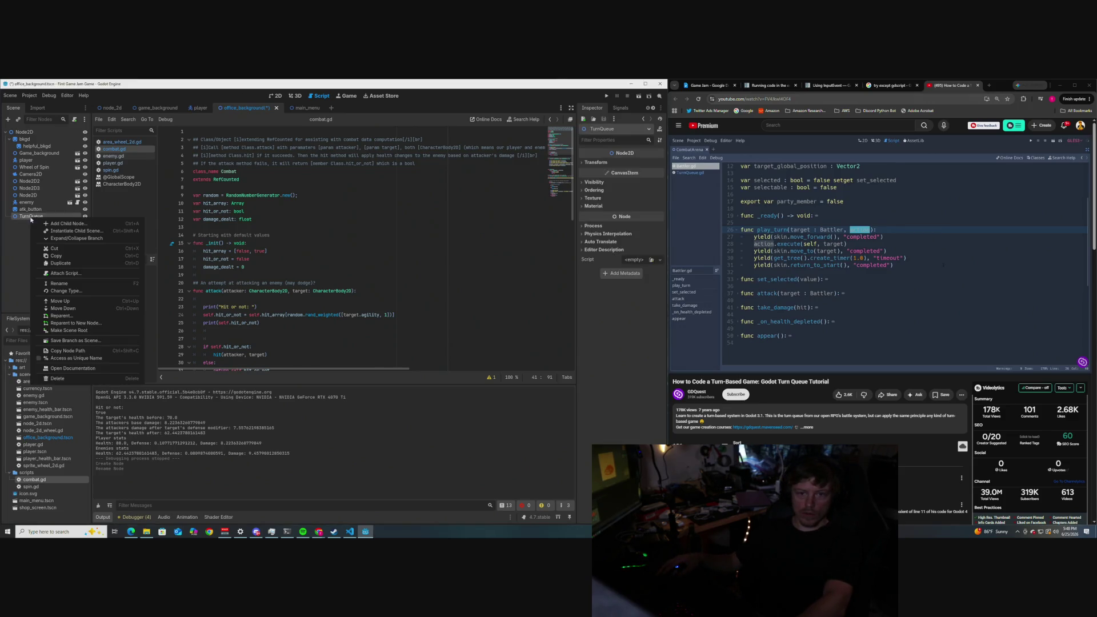
click(45, 223)
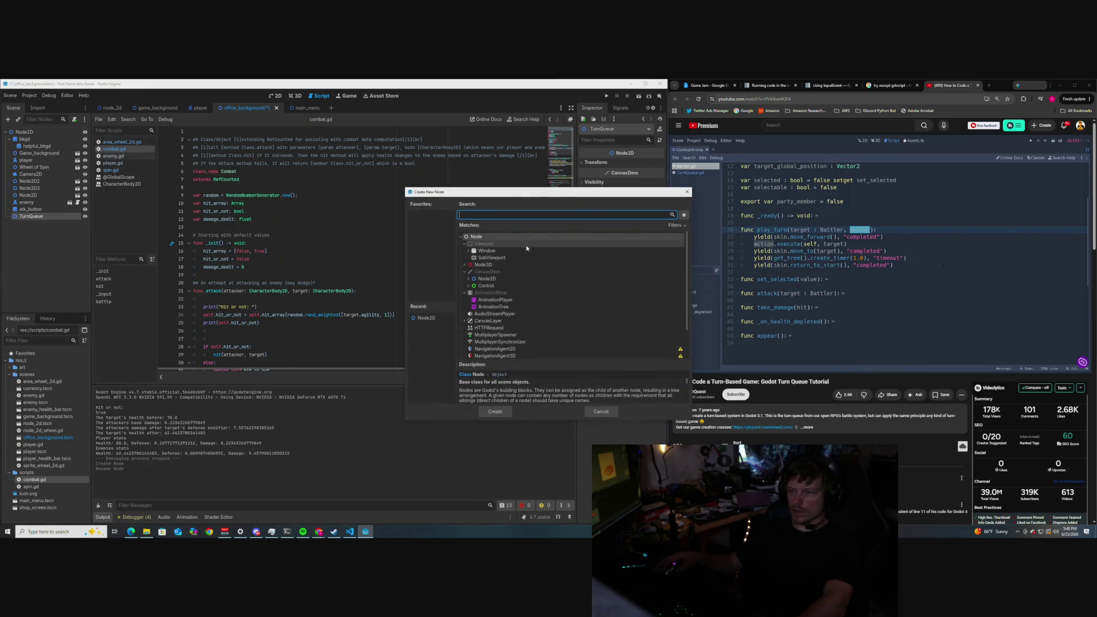
scroll(530, 278, down, 3)
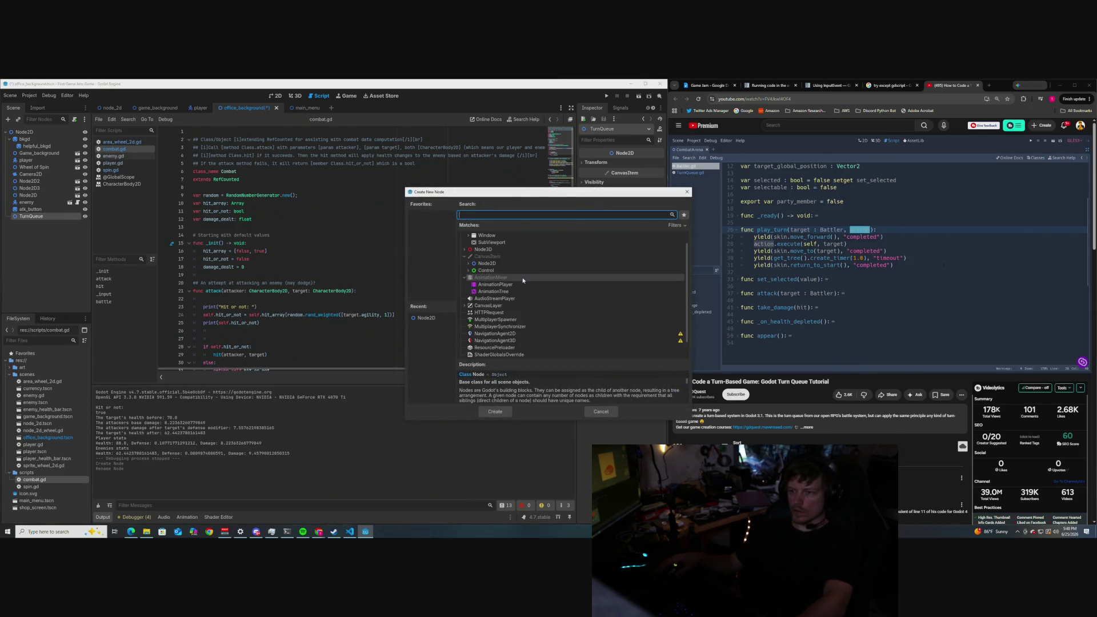
scroll(522, 279, up, 3)
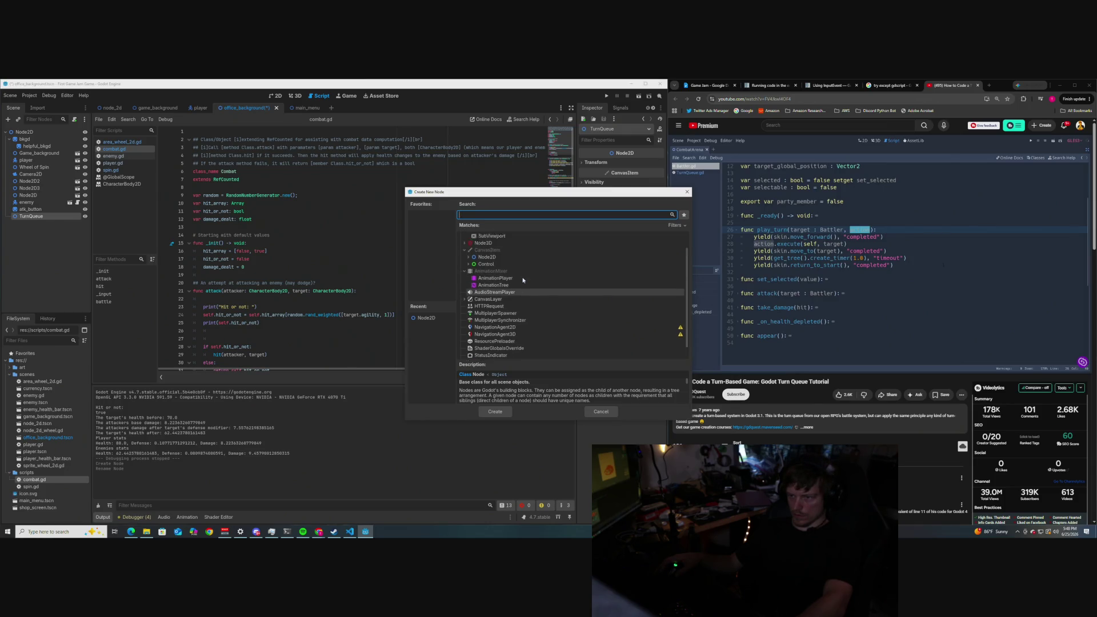
scroll(523, 279, down, 3)
scroll(523, 280, up, 3)
scroll(523, 280, down, 3)
scroll(523, 280, up, 3)
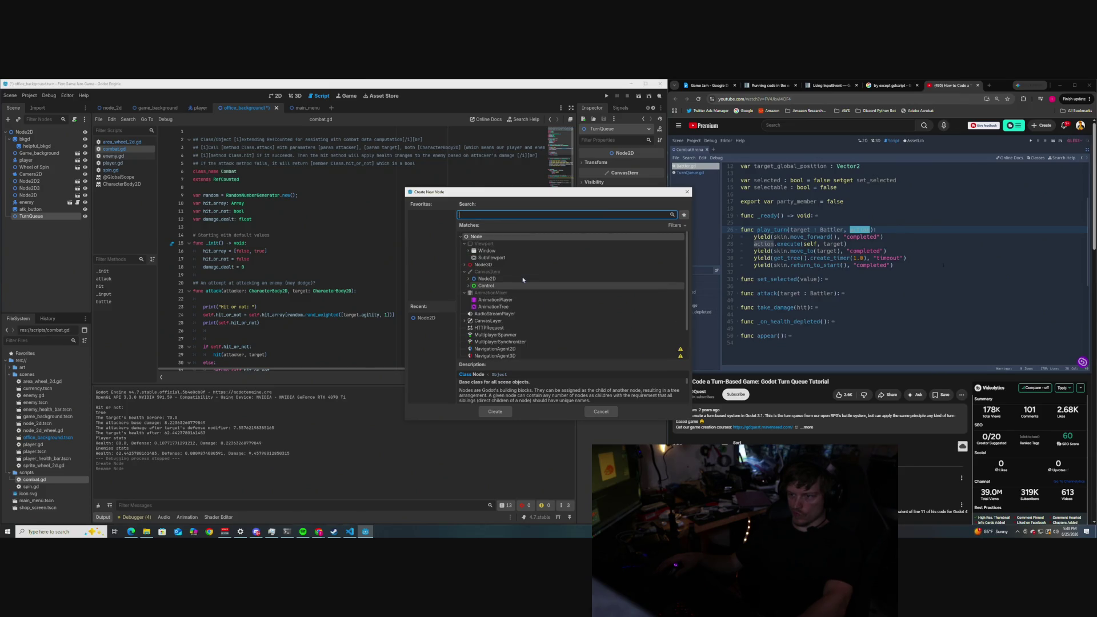
scroll(523, 279, down, 3)
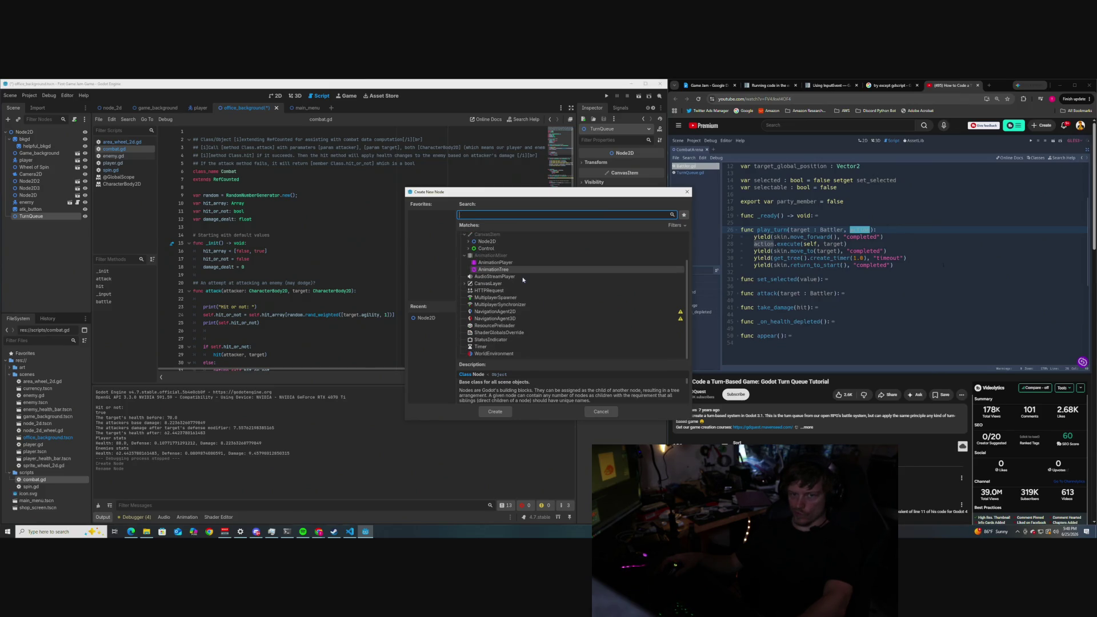
scroll(523, 279, up, 2)
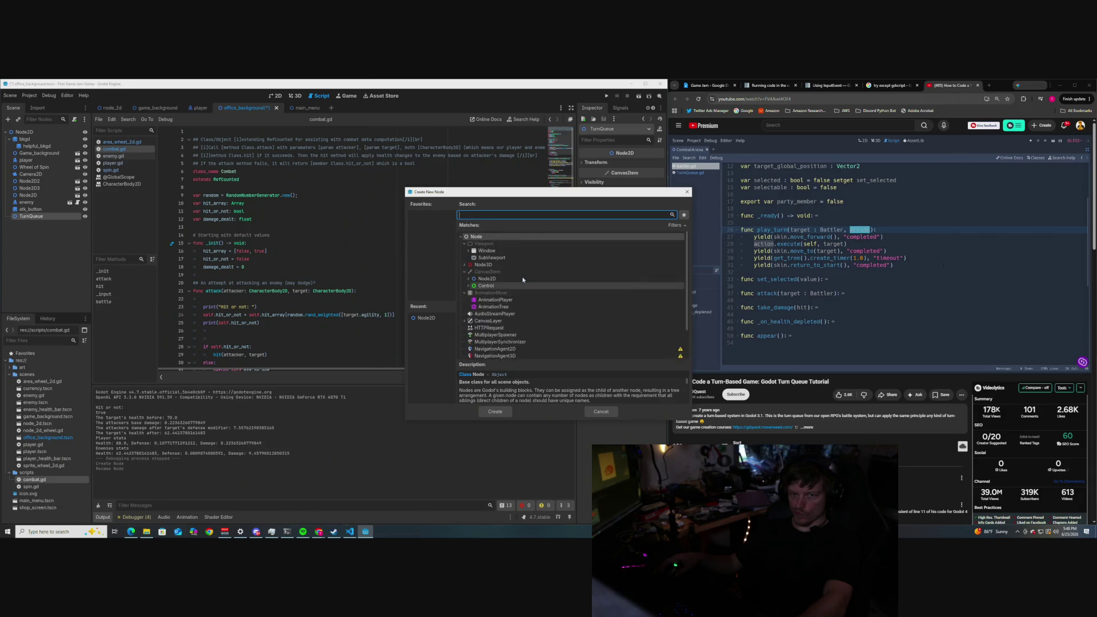
scroll(522, 280, up, 1)
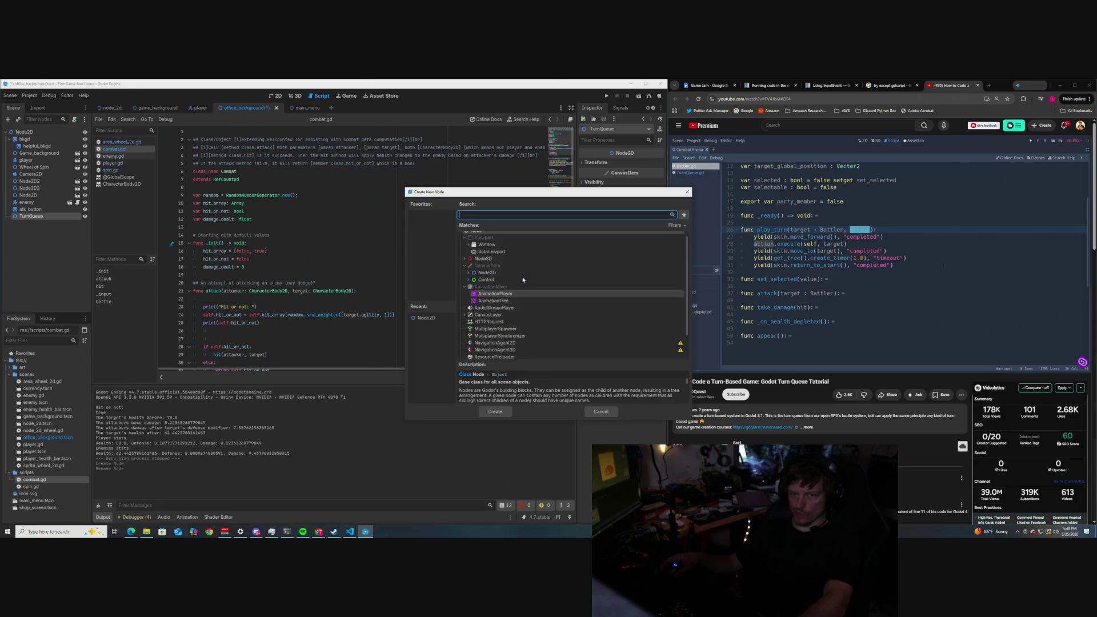
scroll(522, 279, up, 1)
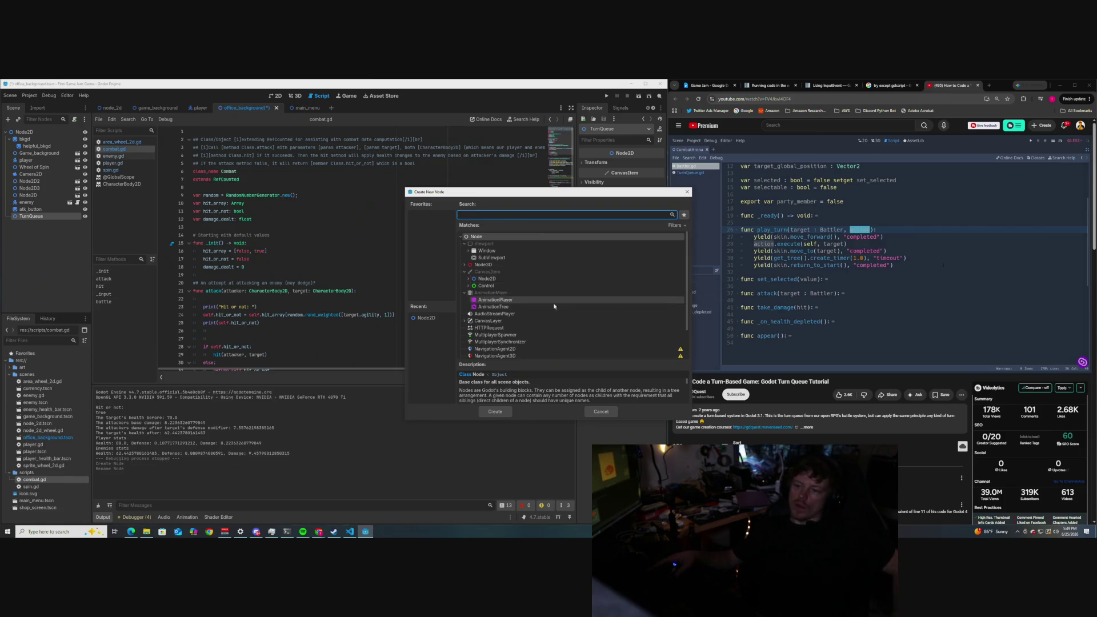
click(687, 193)
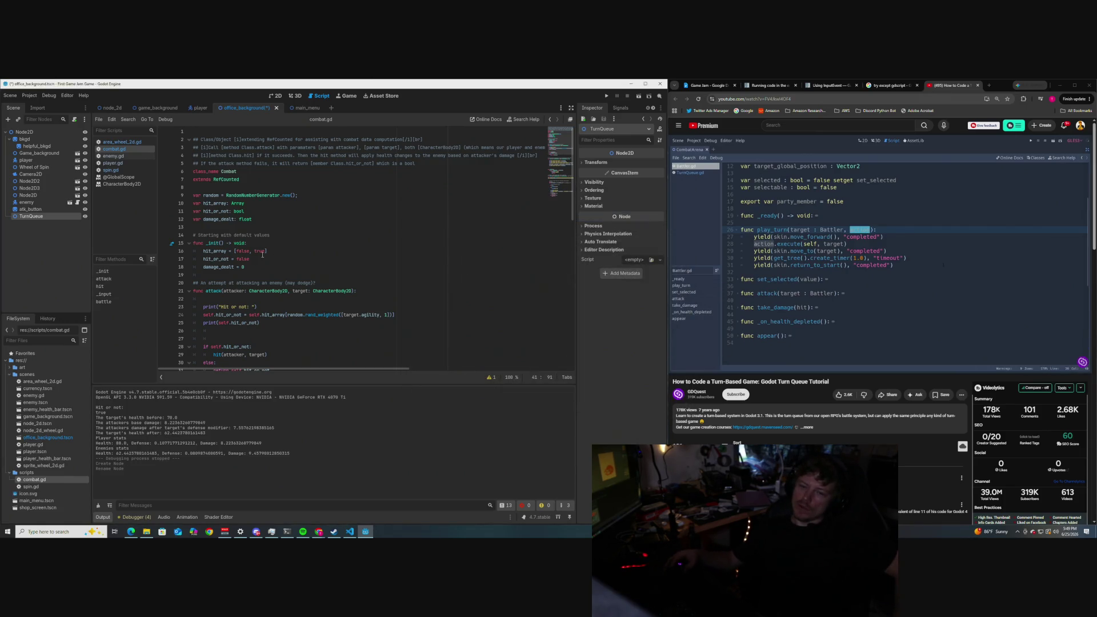
click(39, 239)
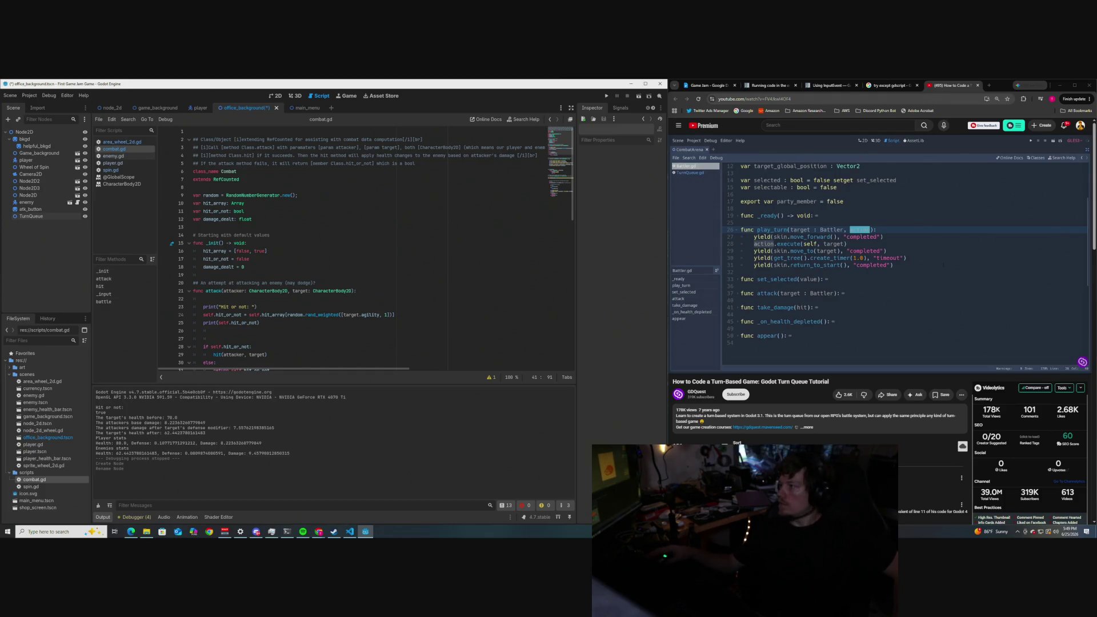
key(alt+Tab)
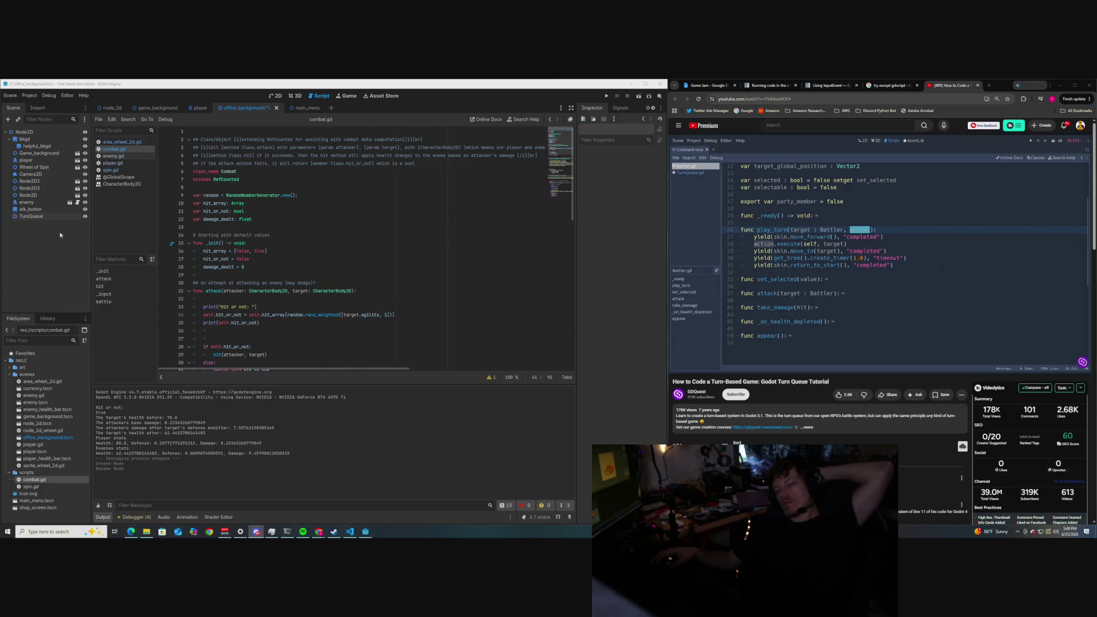
click(44, 242)
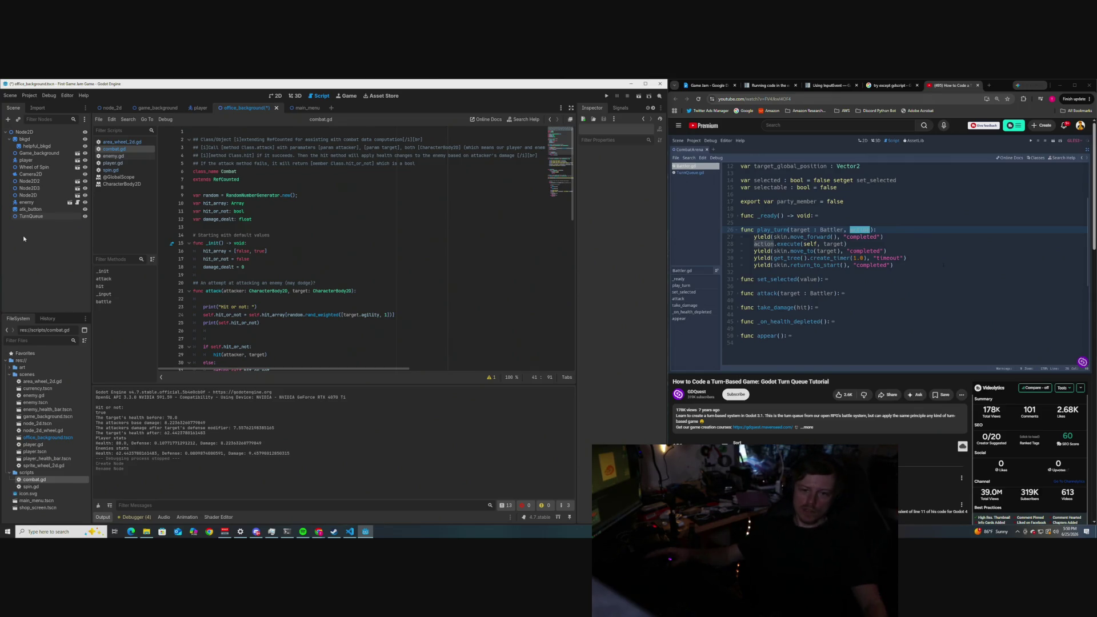
right_click(24, 217)
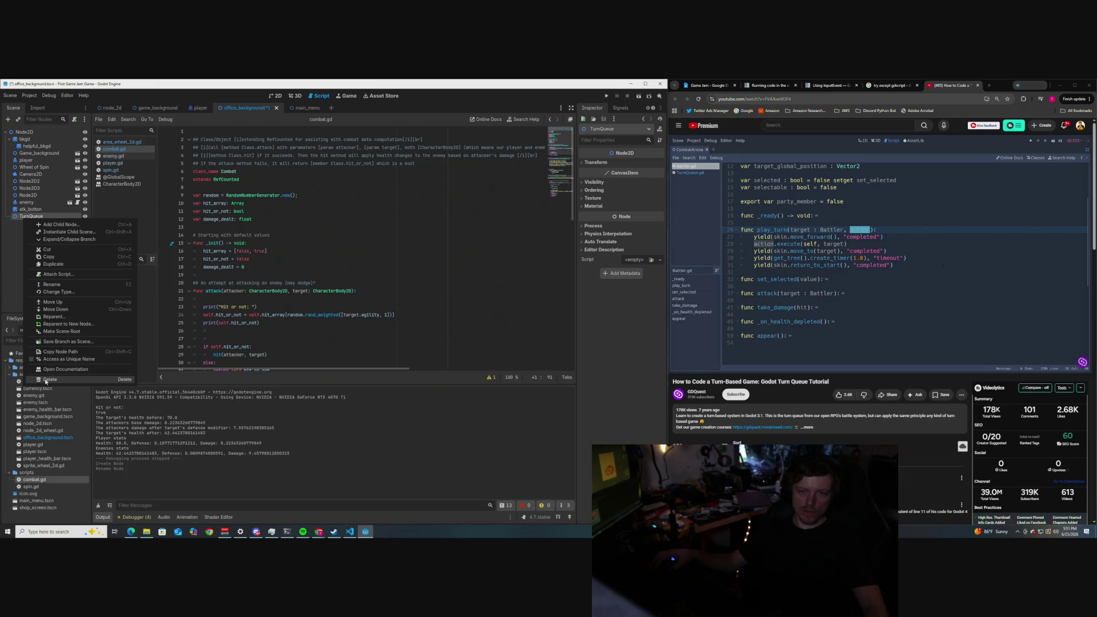
Delete the TurnQueue node from the office_background scene.
click(3, 248)
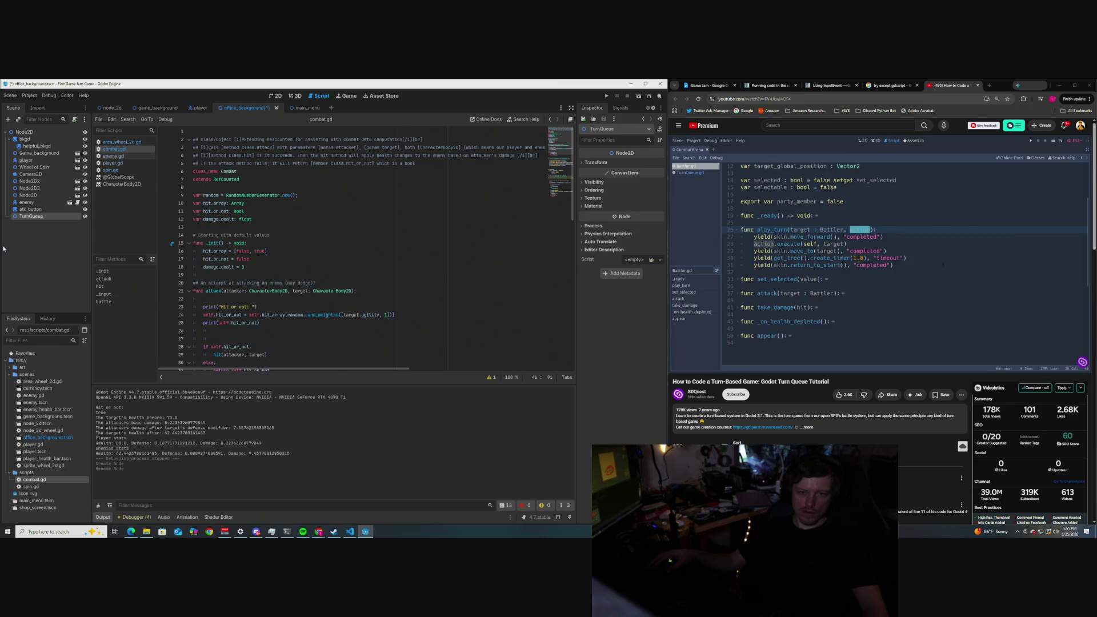
right_click(35, 218)
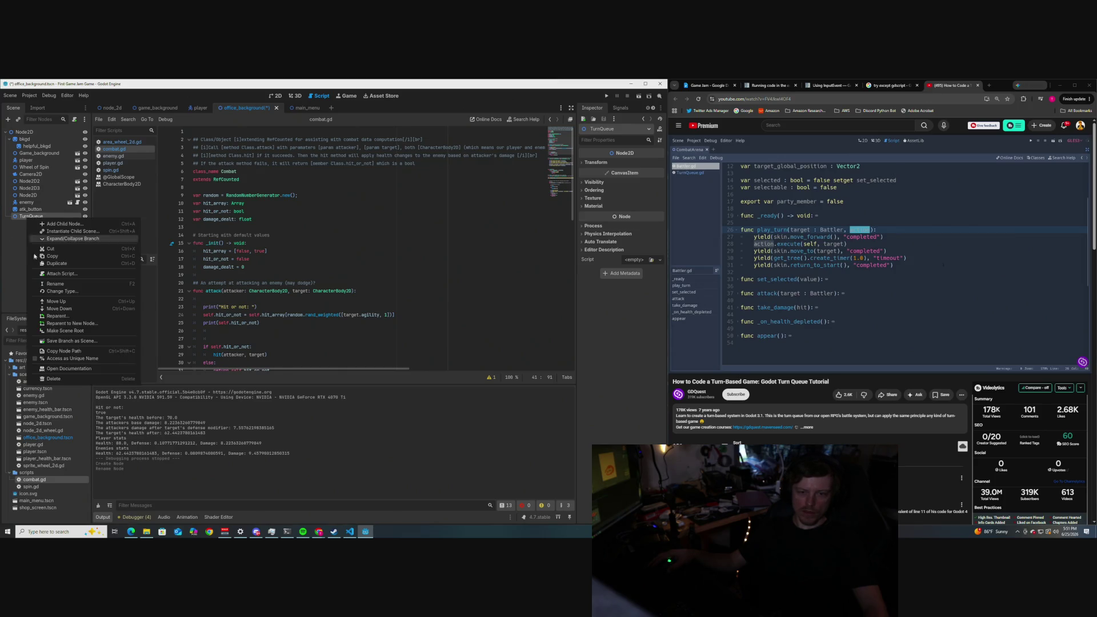
click(51, 379)
key(Return)
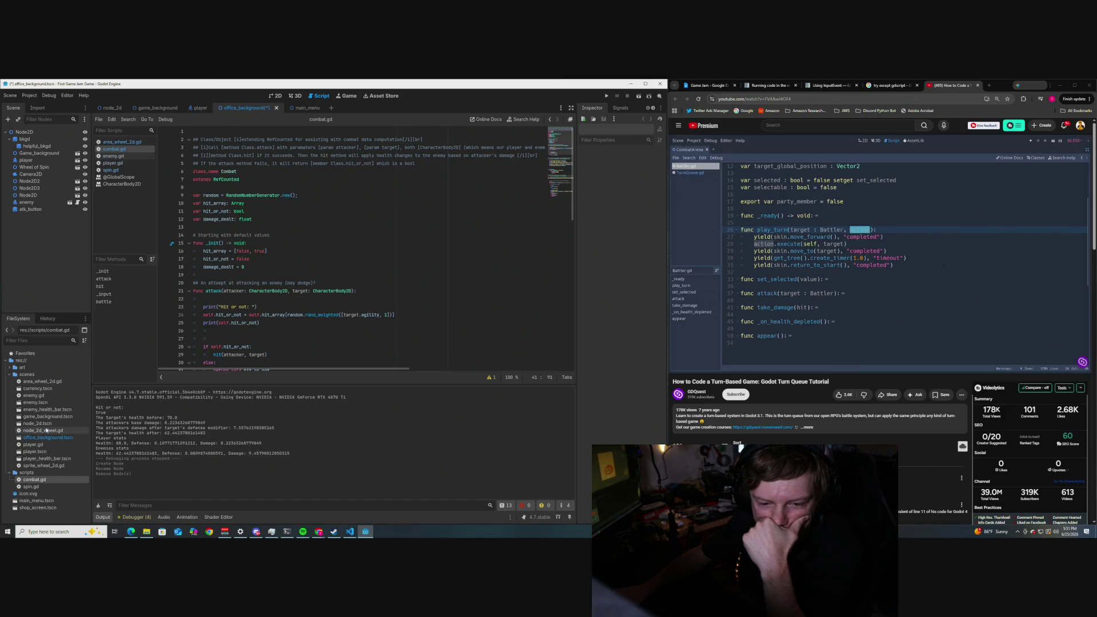
Re-expand the root Node2D to list player, enemy, Wheel of Spin, Camera2D and atk_button.
click(5, 132)
right_click(30, 163)
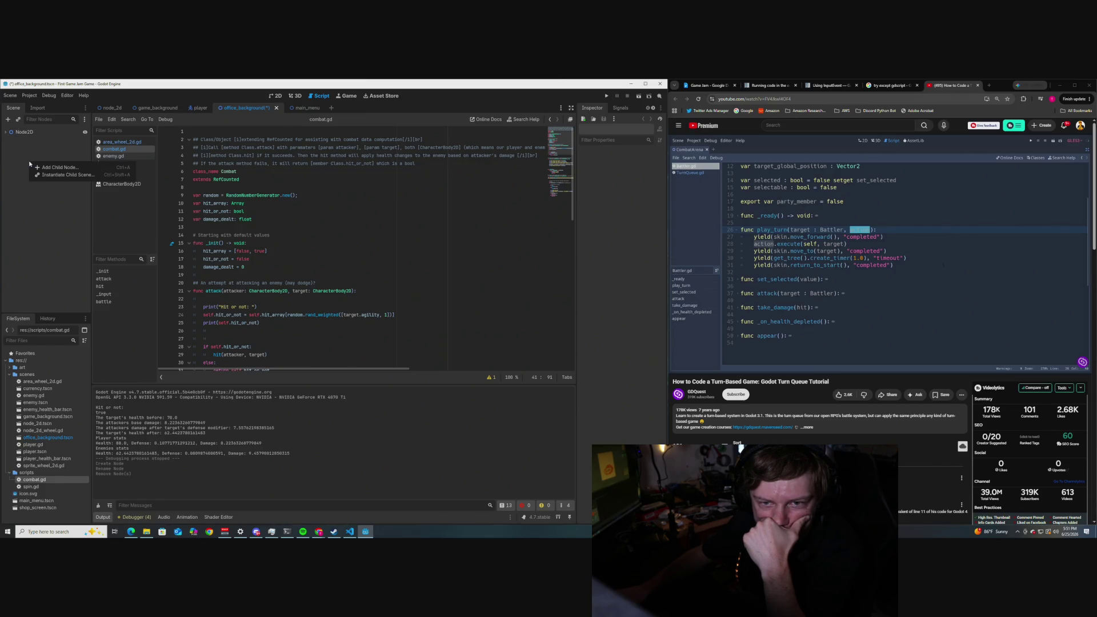
click(35, 150)
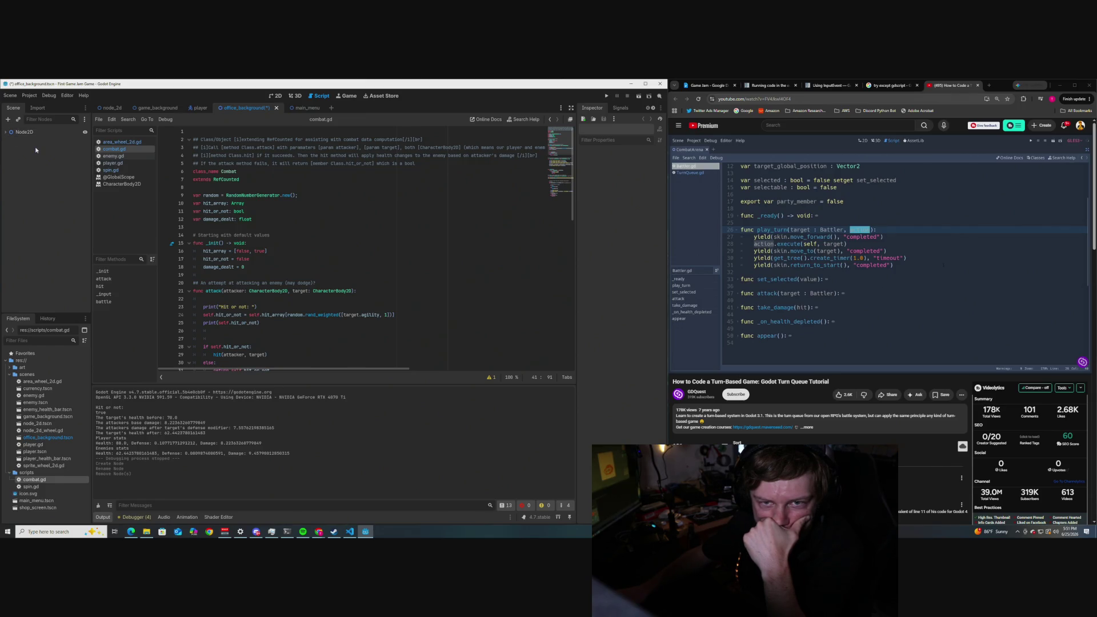
click(6, 132)
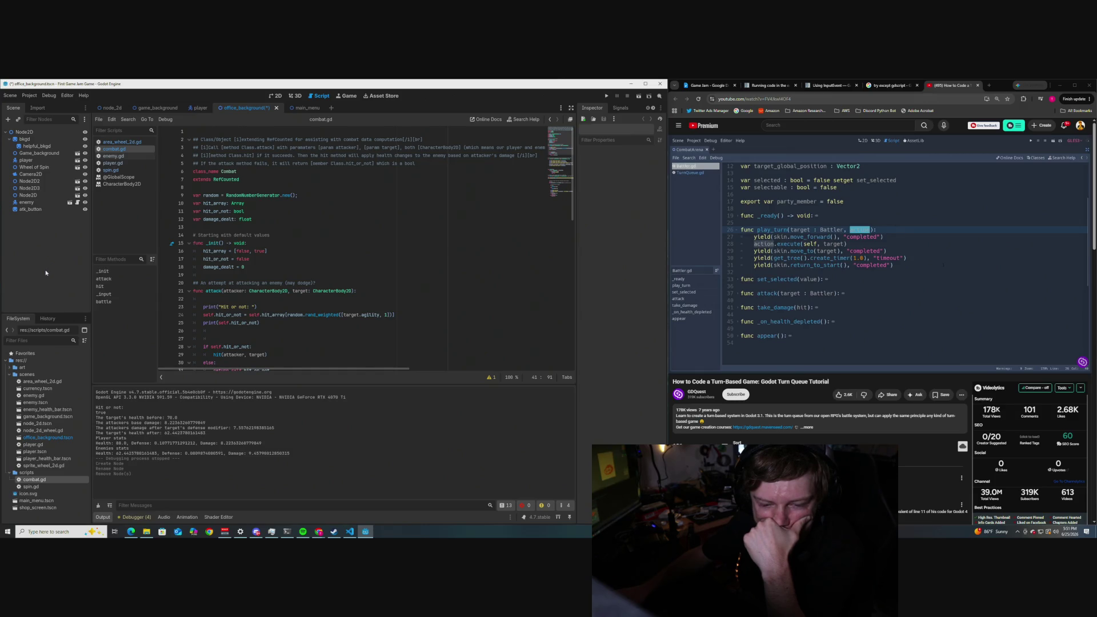
Create TurnQueue.tscn in the scenes folder, select it, and jump the tutorial ahead.
right_click(23, 375)
mouse_move(109, 381)
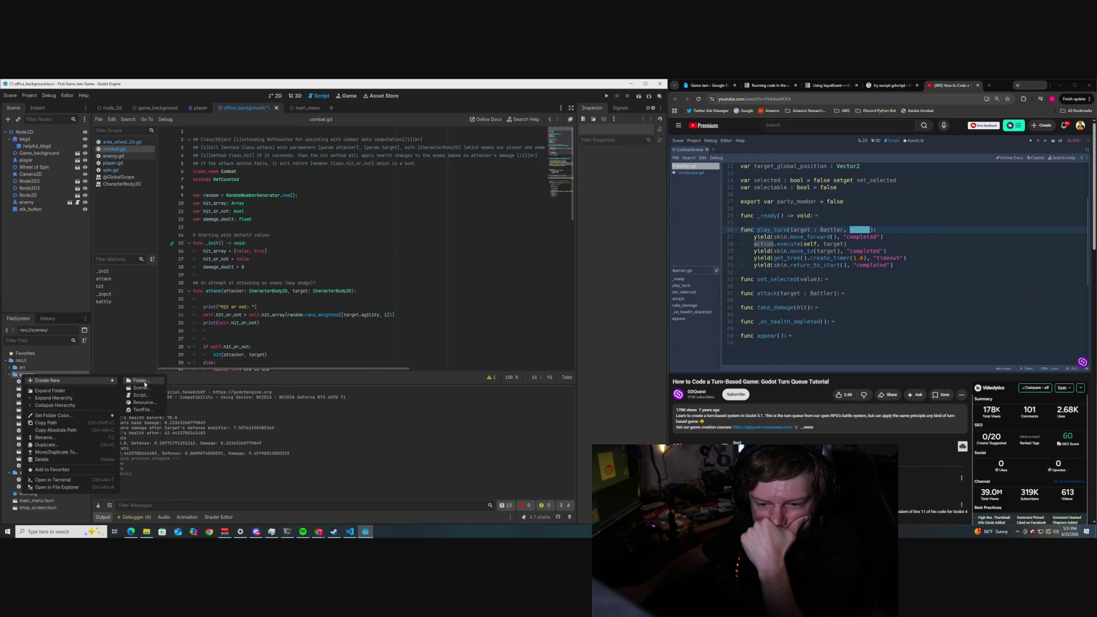
click(143, 395)
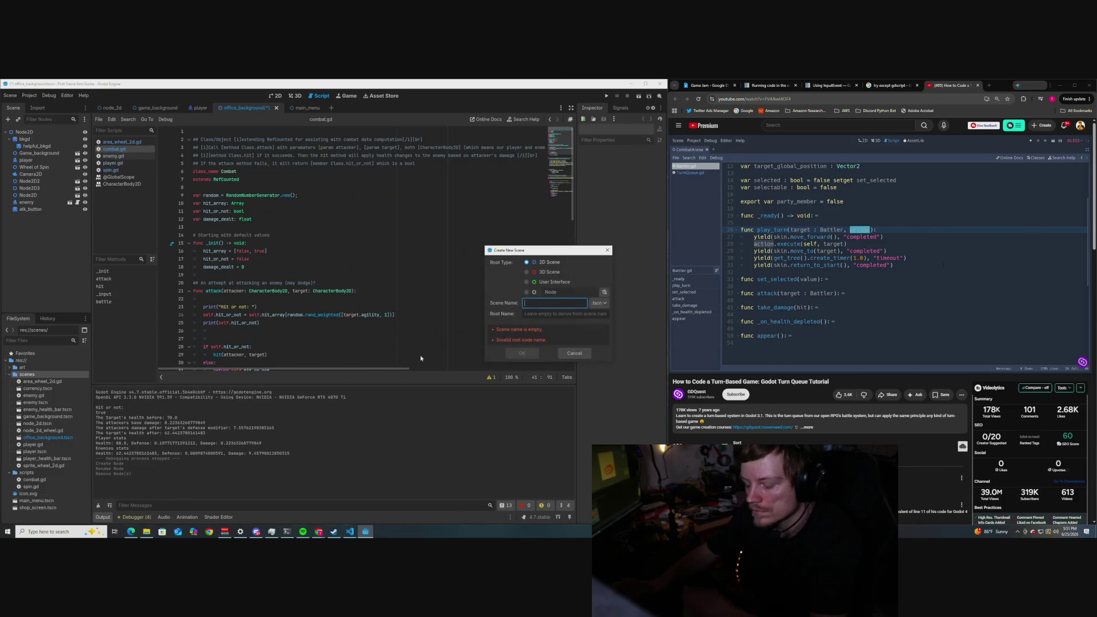
text(TurnQueue)
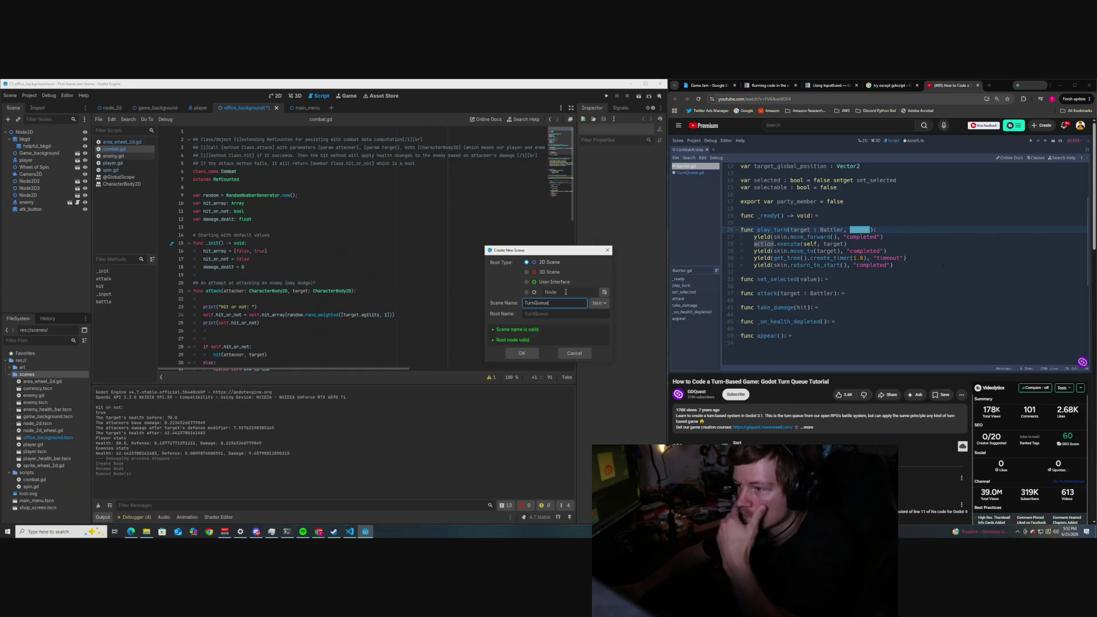
click(521, 353)
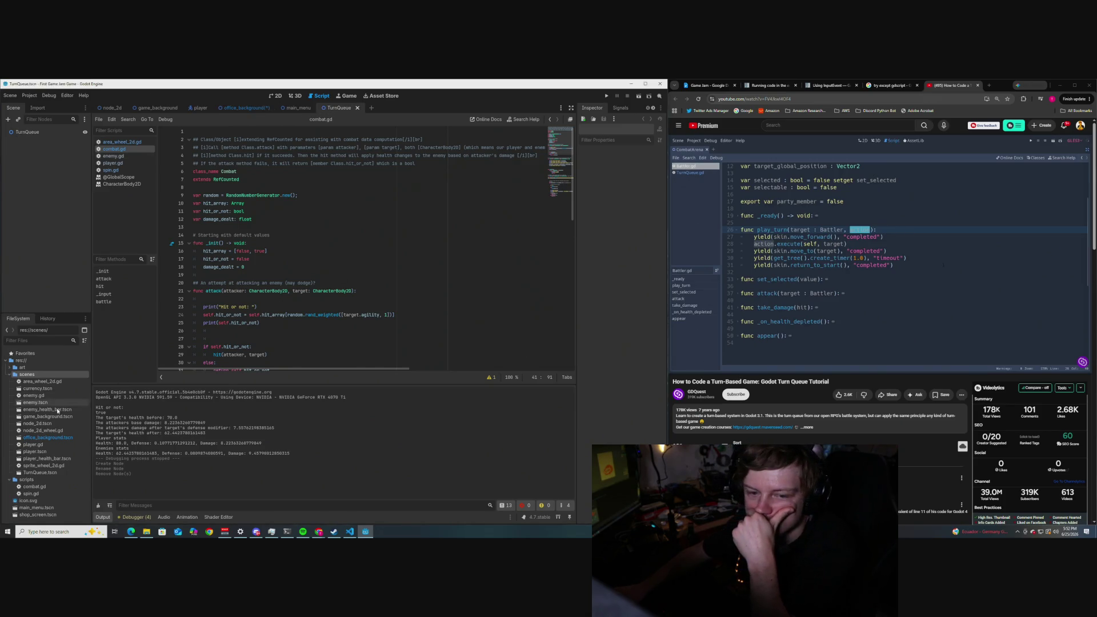
click(46, 473)
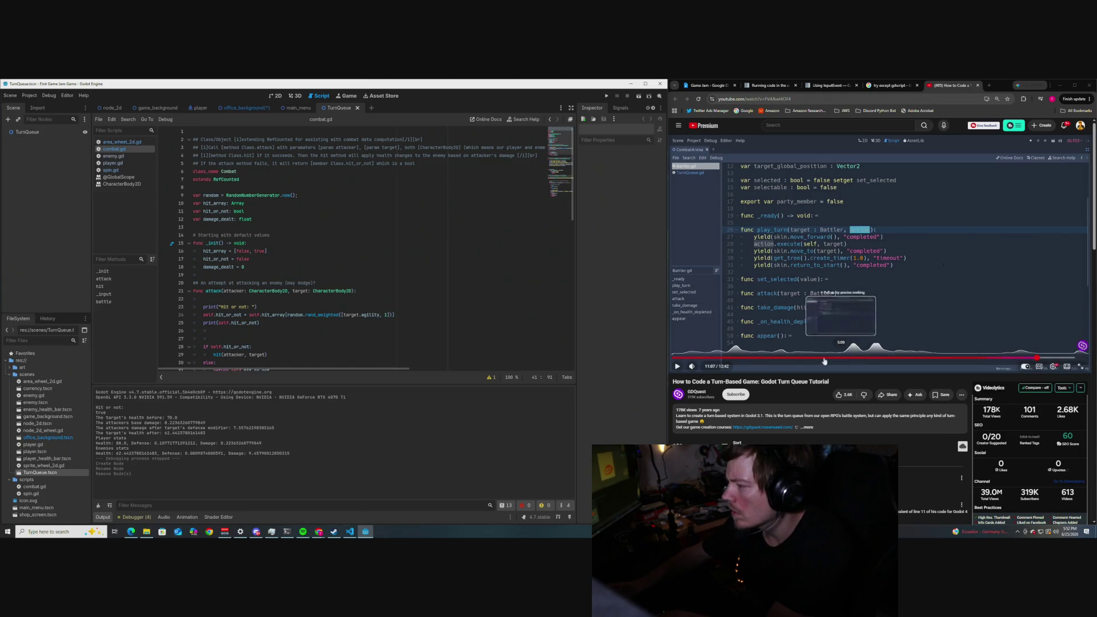
click(780, 357)
Rewind the tutorial 5 seconds, pause on the TurnQueue.gd initialize() code, and return to Godot.
click(793, 306)
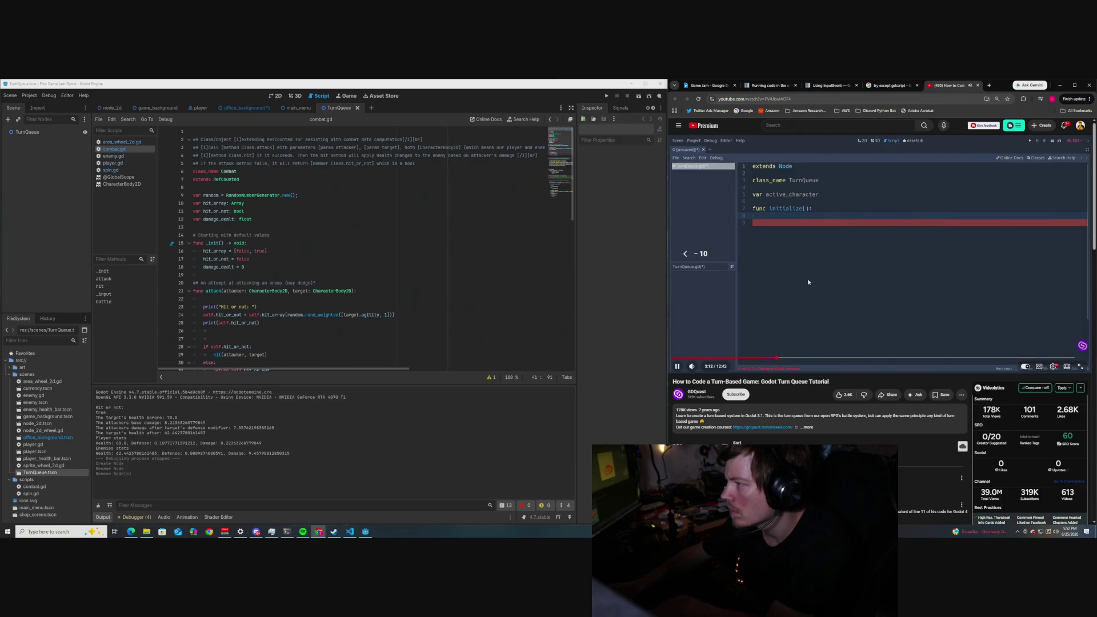
key(Left)
key(space)
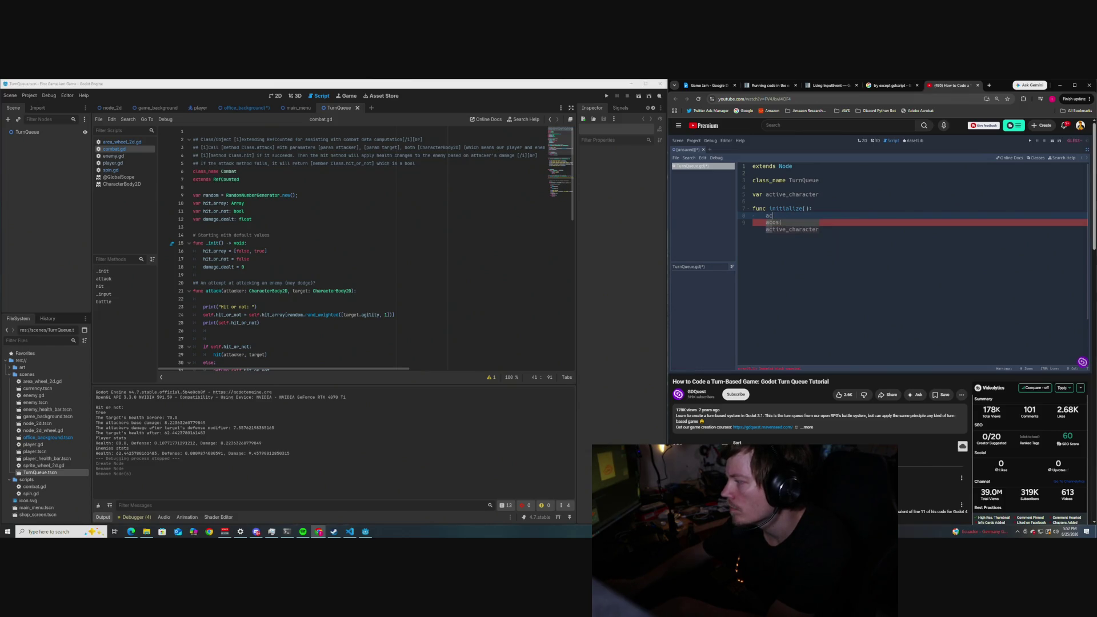
click(621, 363)
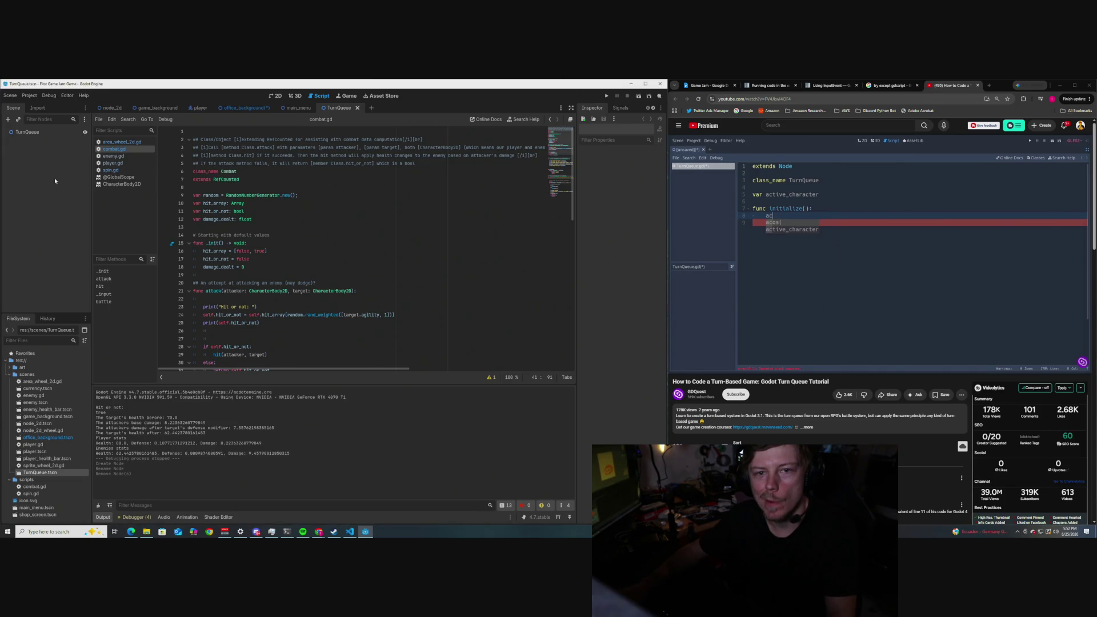
right_click(46, 133)
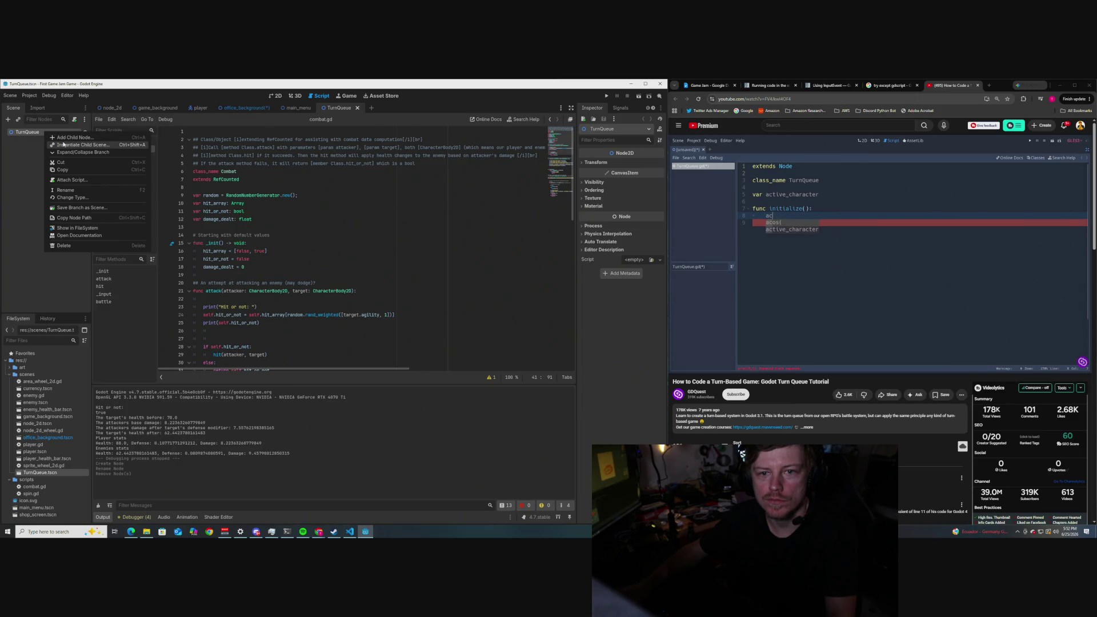
Attach a new GDScript turn_queue.gd at the default path to the TurnQueue node.
click(72, 180)
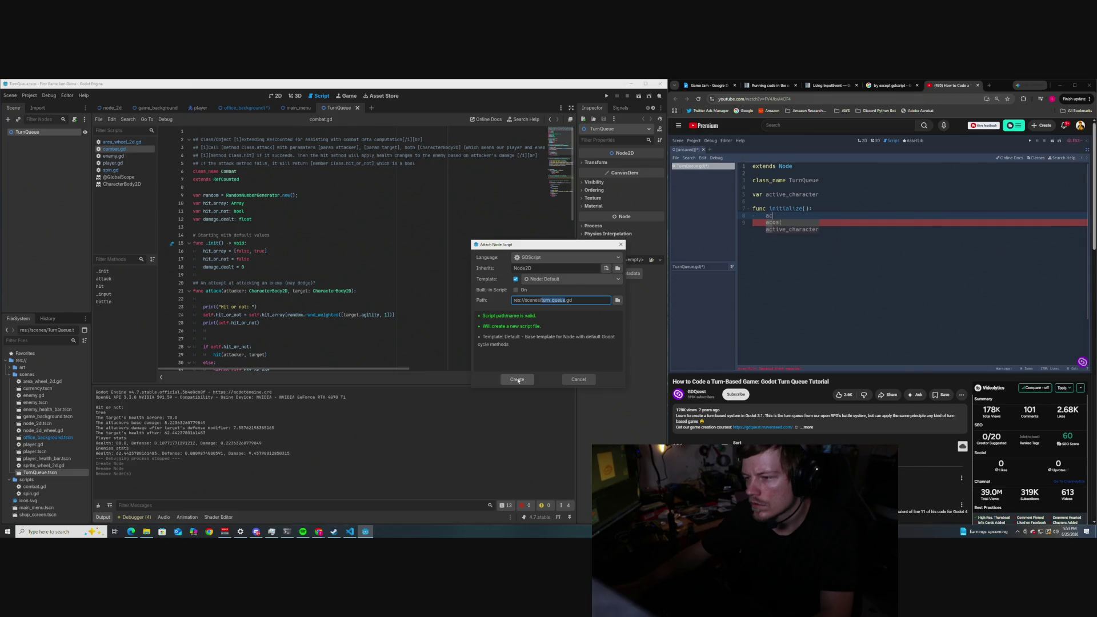
click(516, 379)
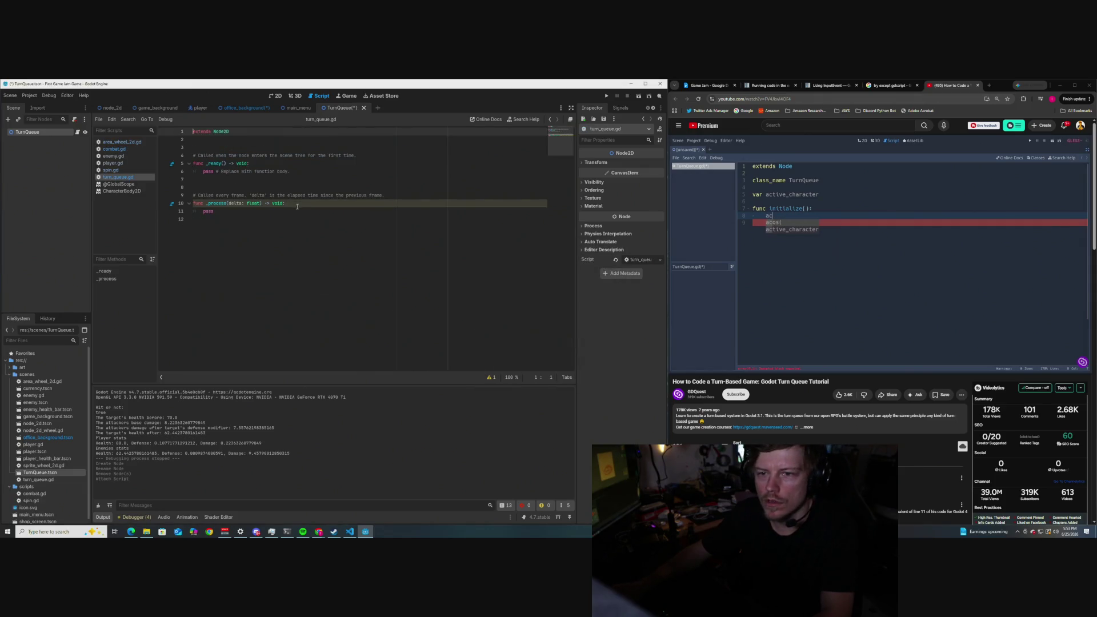
Add class_name TurnQueue below extends Node2D and save the script.
key(Return)
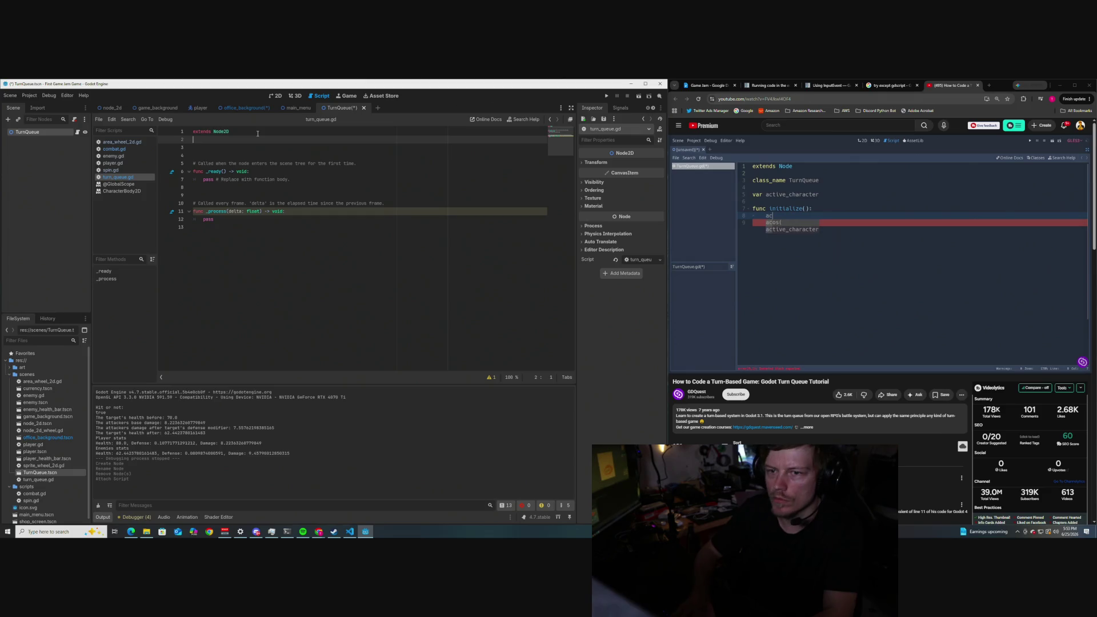
text(class_n)
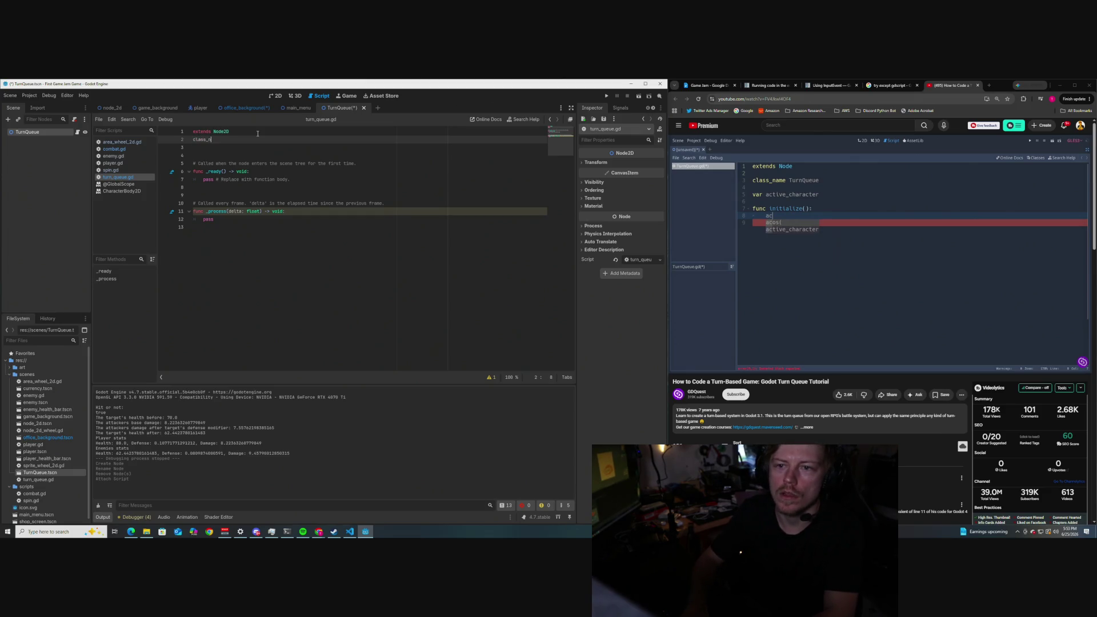
key(Return)
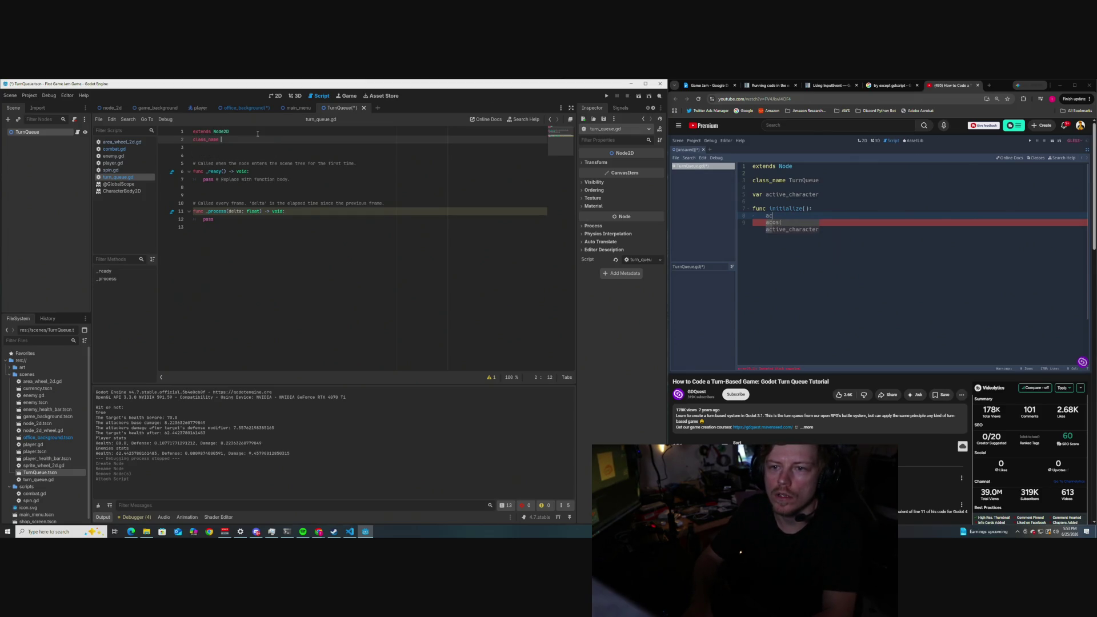
text(TurnQueue)
click(262, 146)
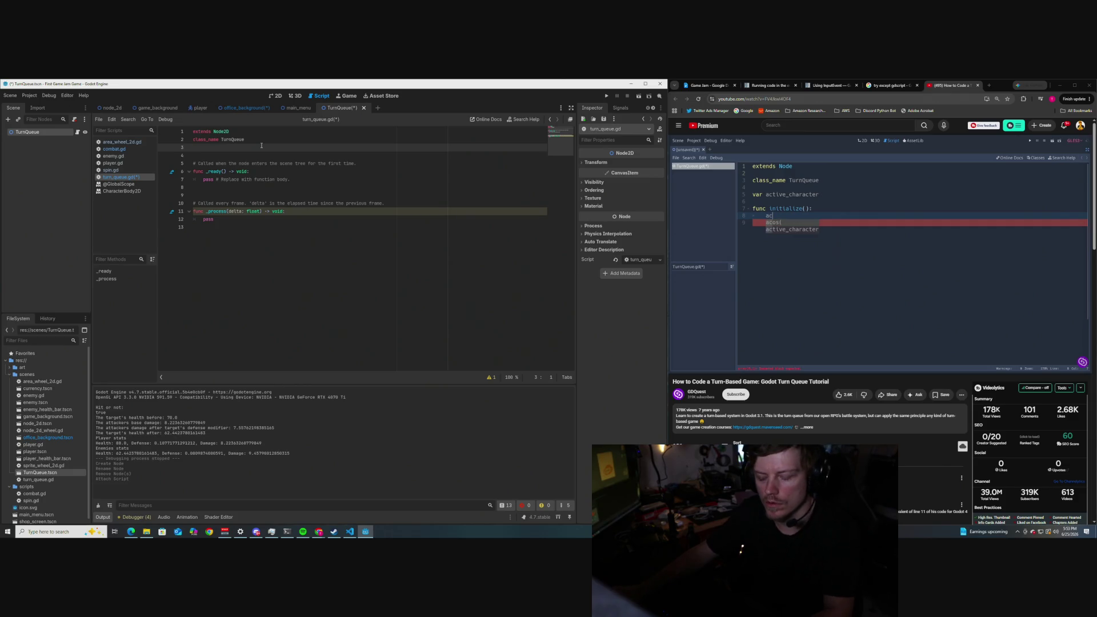
key(ctrl+s)
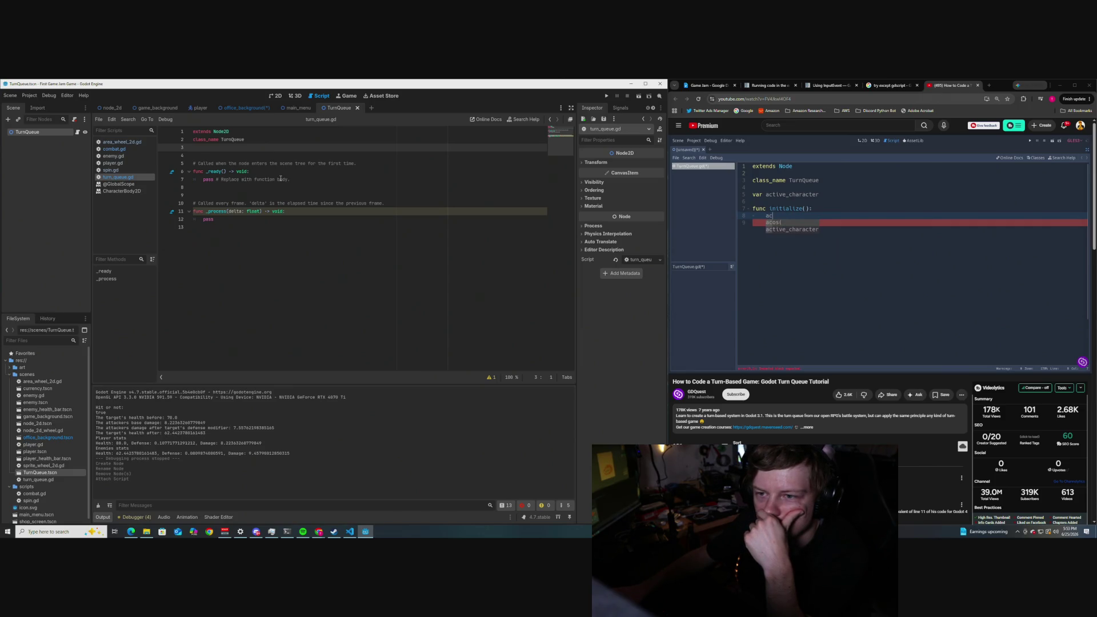
Add var active_character and an empty _init() function with pass, then select the _ready header.
key(Return)
text(var active_ch)
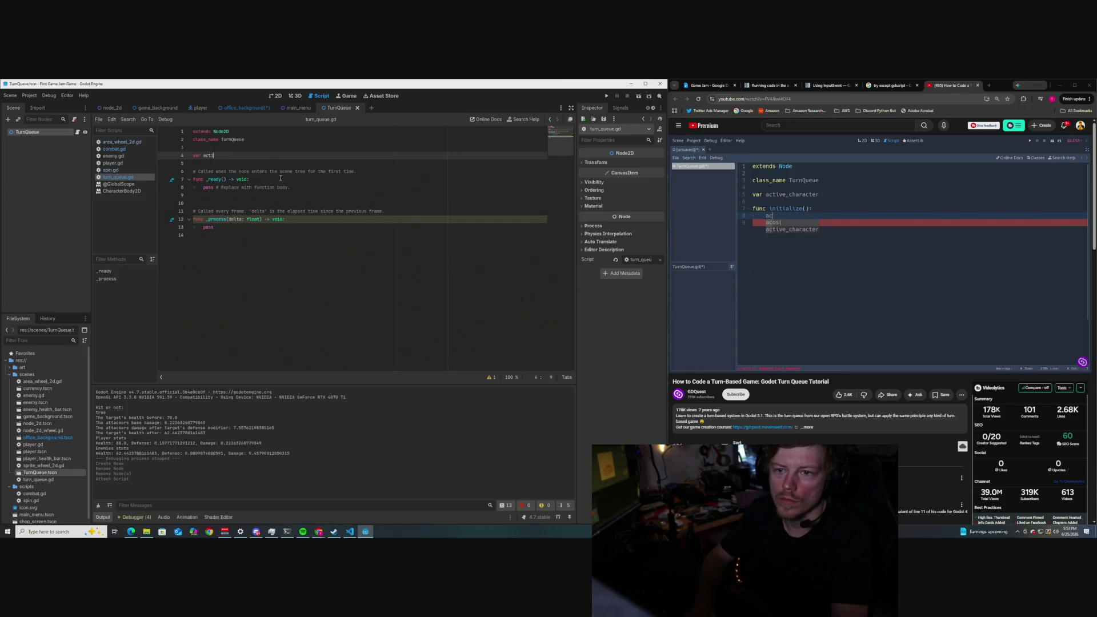
text(aracter)
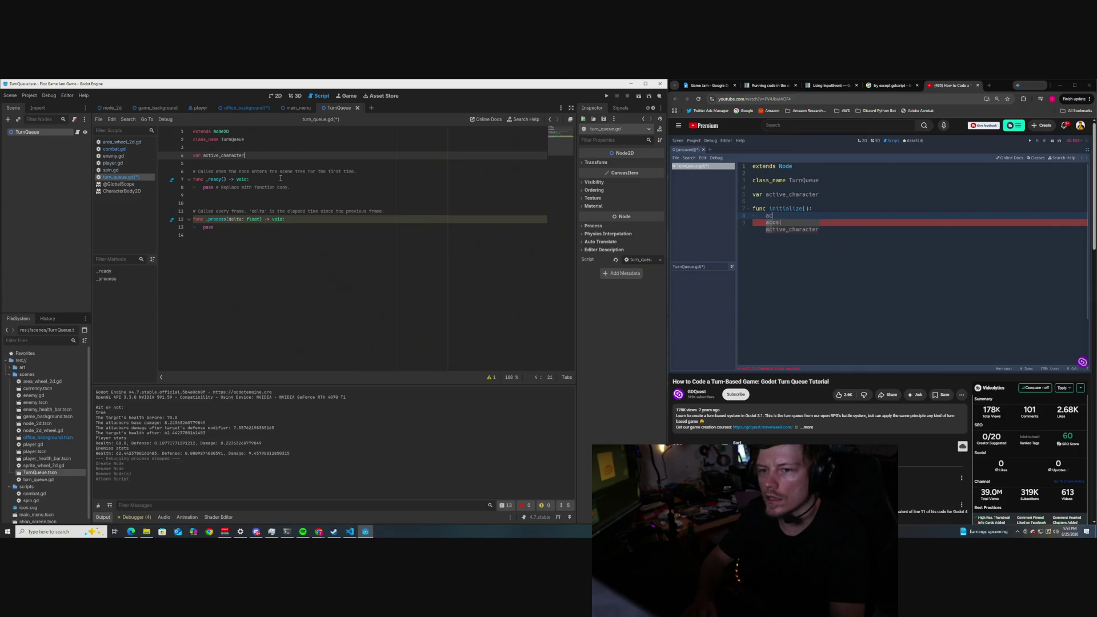
key(Return)
key(Return)
key(Return)
text(func _ini)
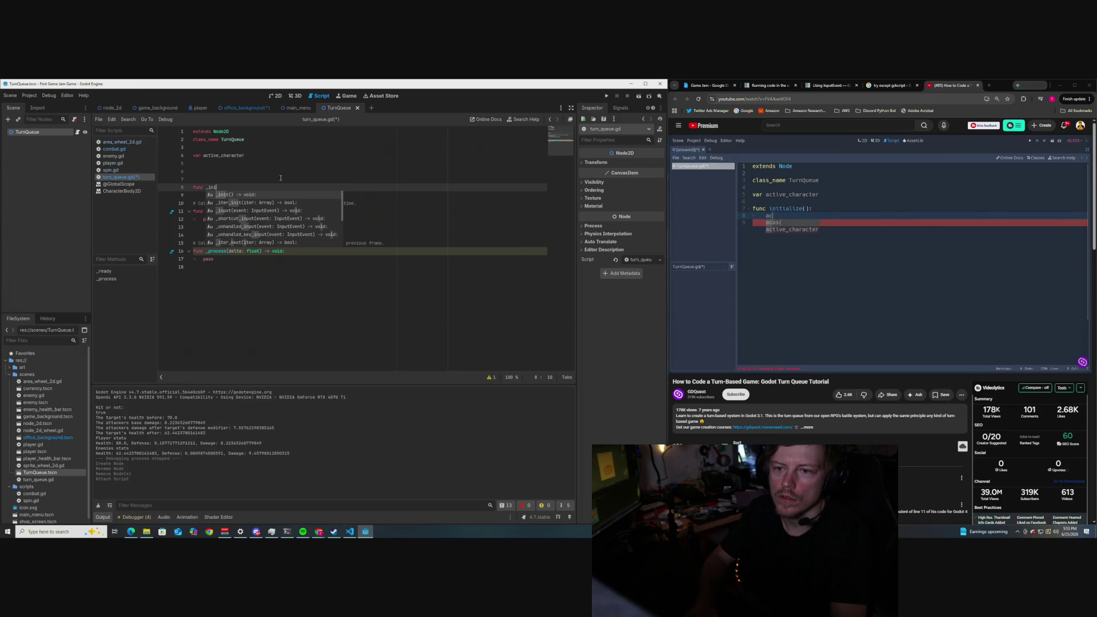
key(Return)
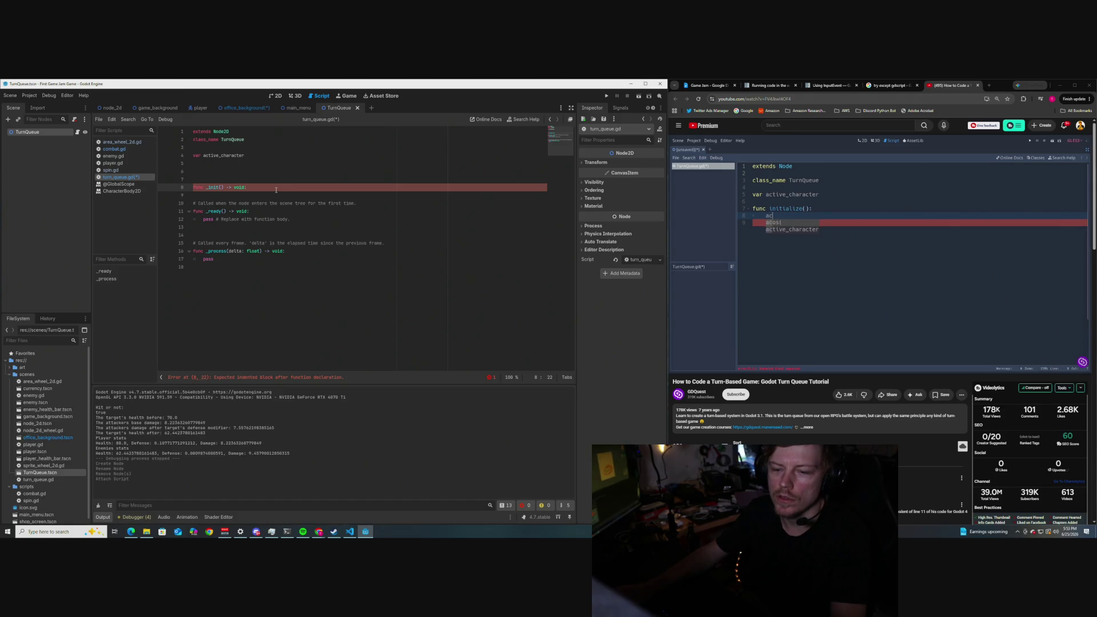
key(Return)
text(pass)
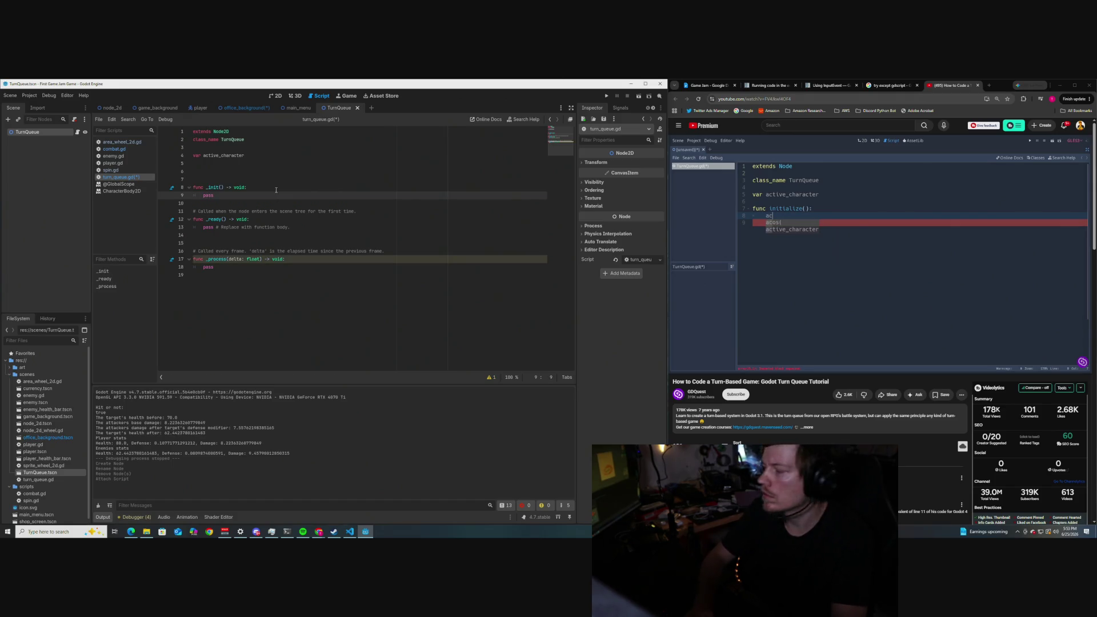
click(299, 222)
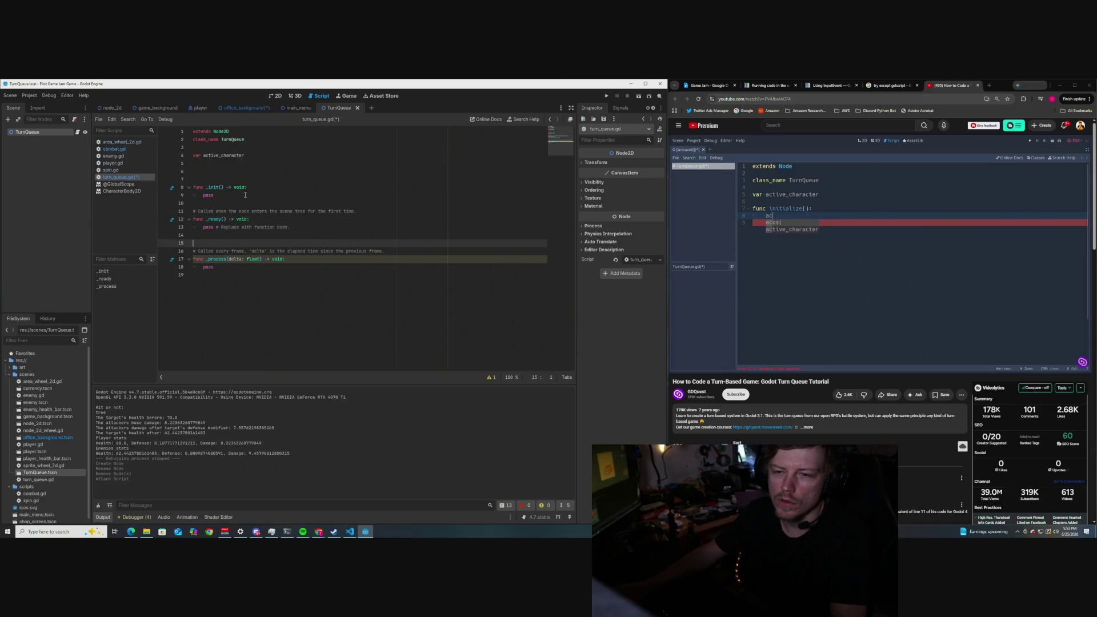
mouse_move(264, 227)
mouse_down()
mouse_move(190, 212)
mouse_move(205, 187)
mouse_move(186, 187)
mouse_up()
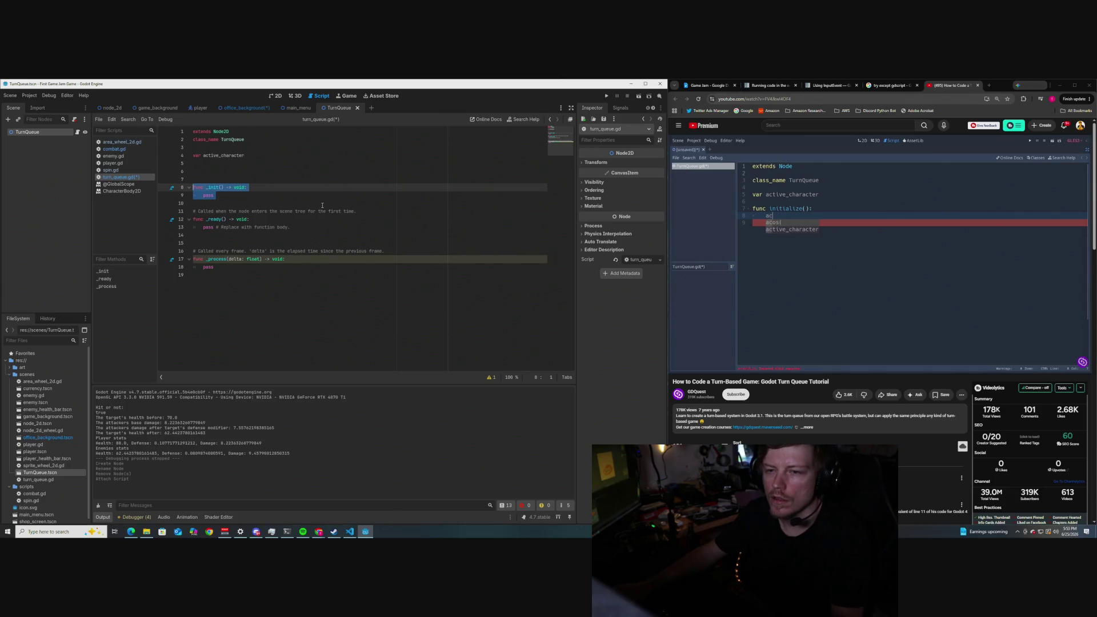